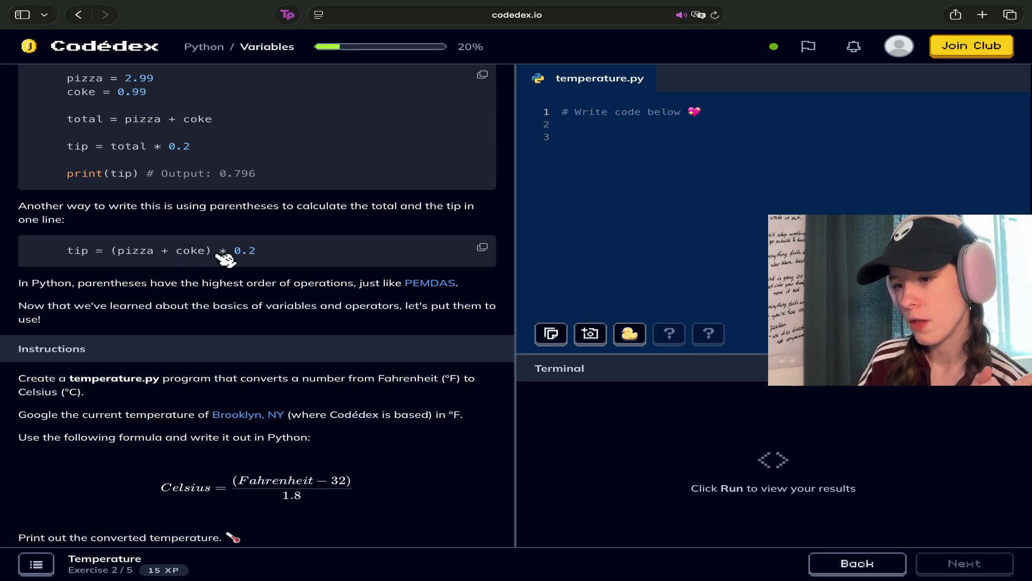
Follow the lesson's PEMDAS link to Wikipedia's 'Order of operations' article in a new tab
scroll(229, 260, "down", 1)
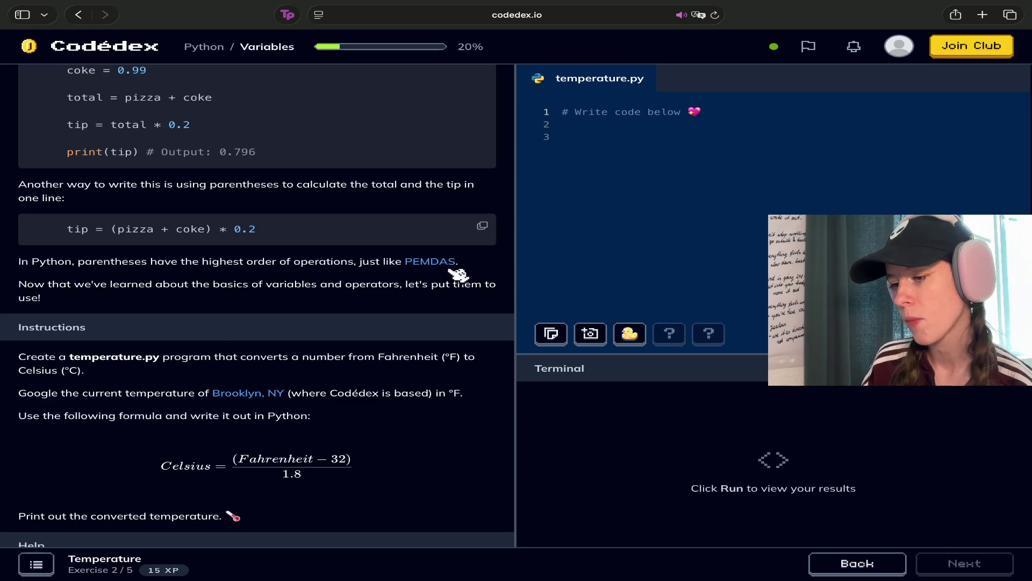
double_click(445, 265)
left_click(461, 262, "super")
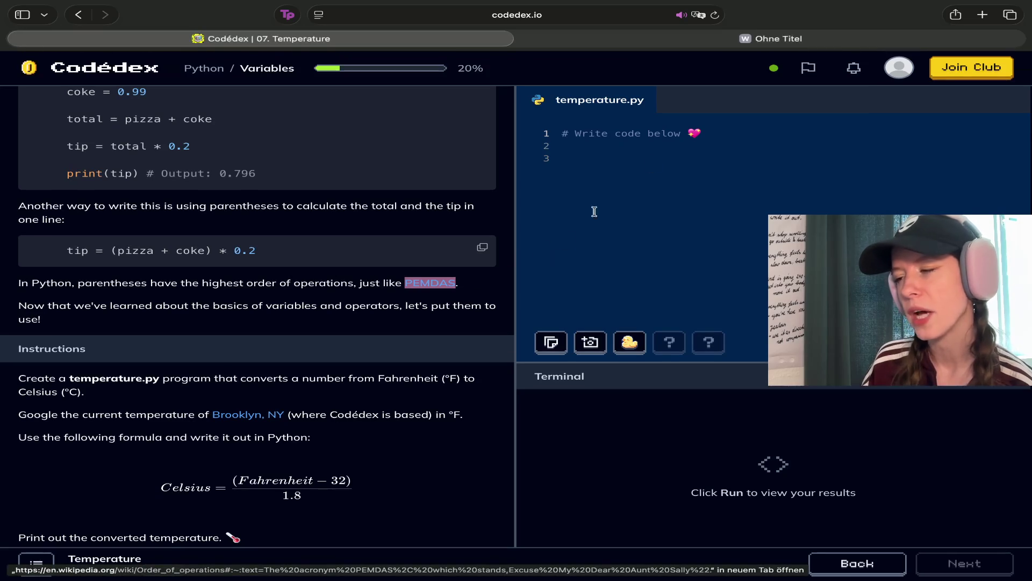
left_click(694, 39)
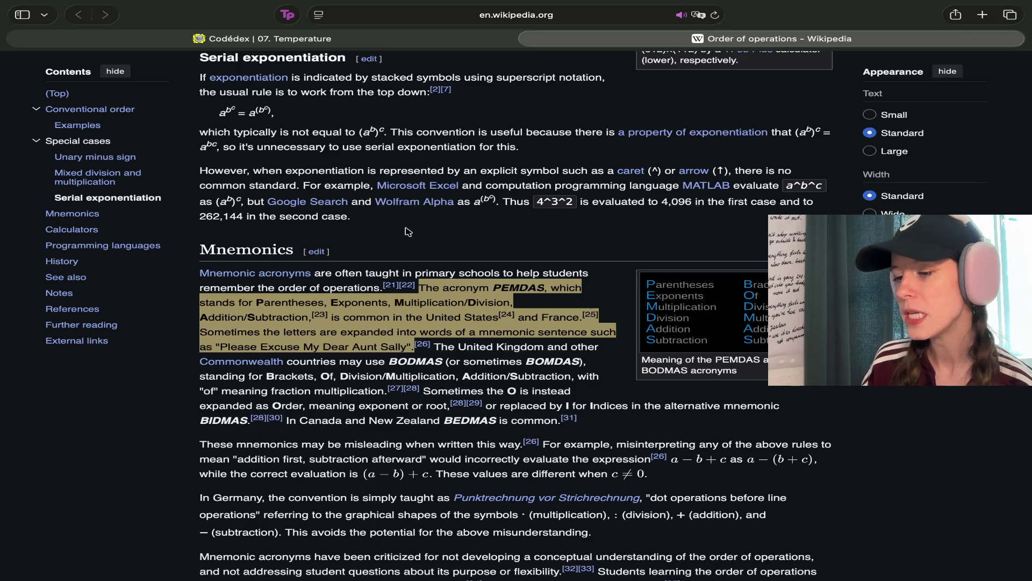
left_click(982, 16)
type("parentheses p")
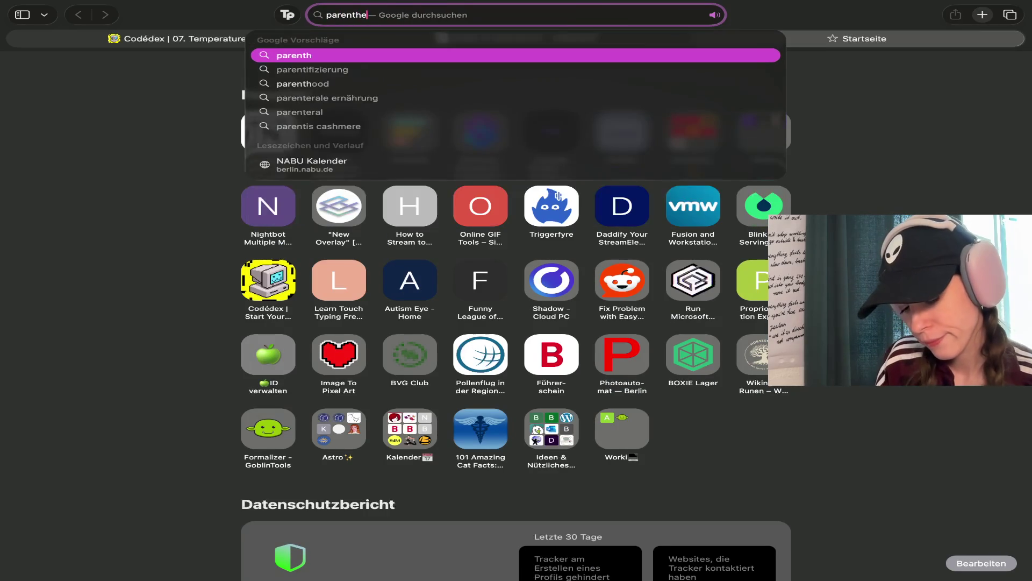
type("r")
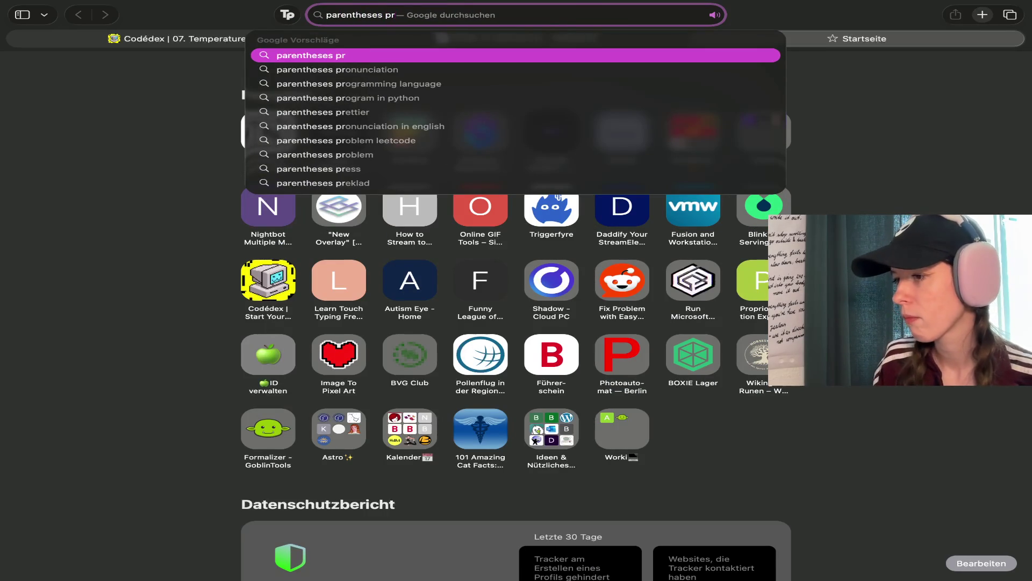
key("Down")
key("Return")
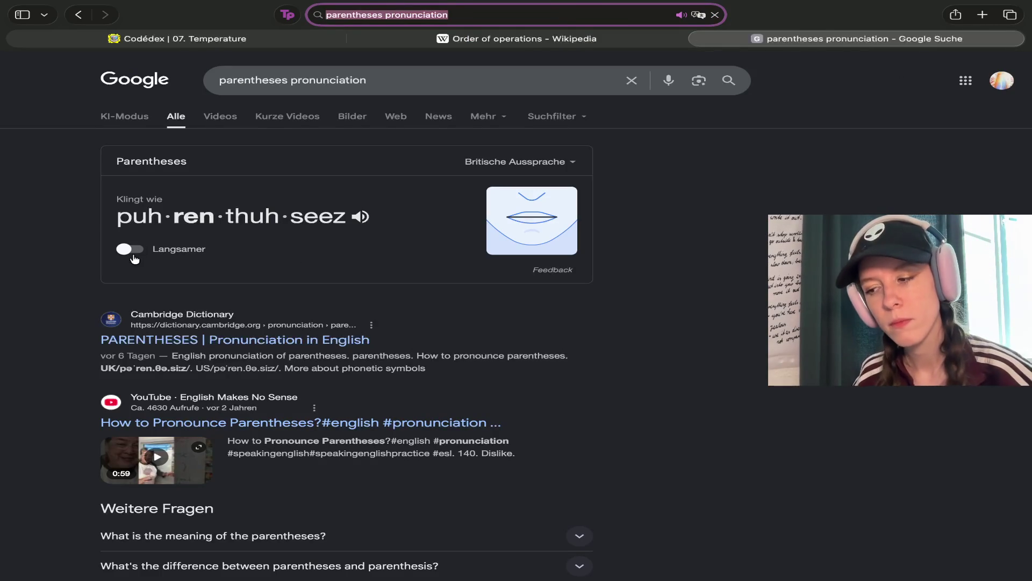
left_click(361, 218)
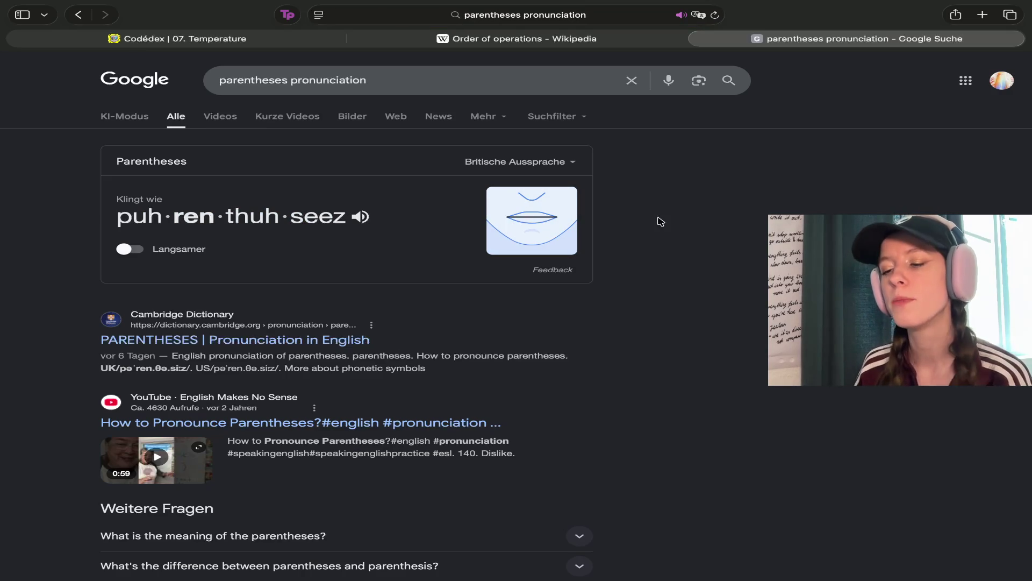
left_click(538, 220)
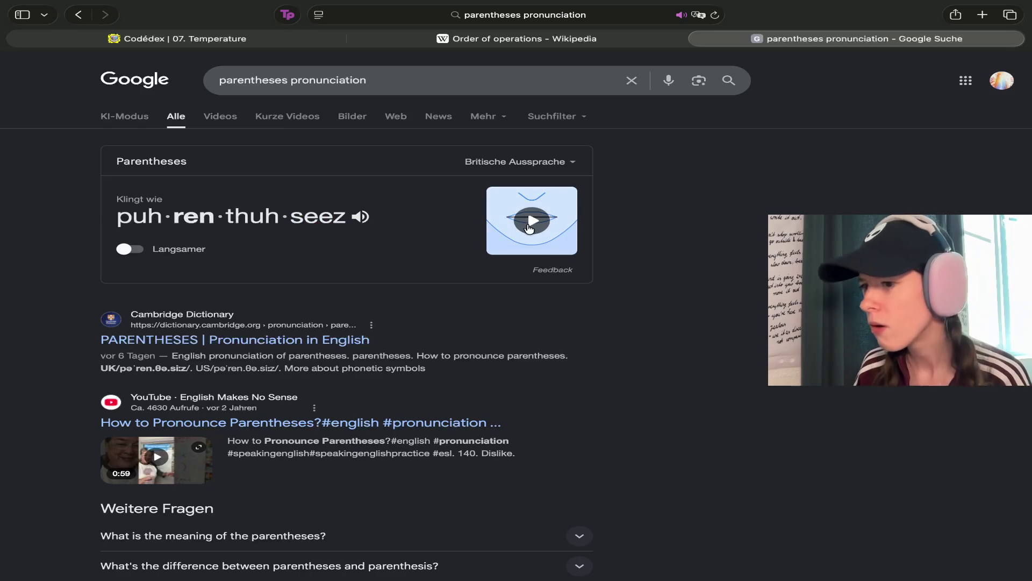
left_click(530, 228)
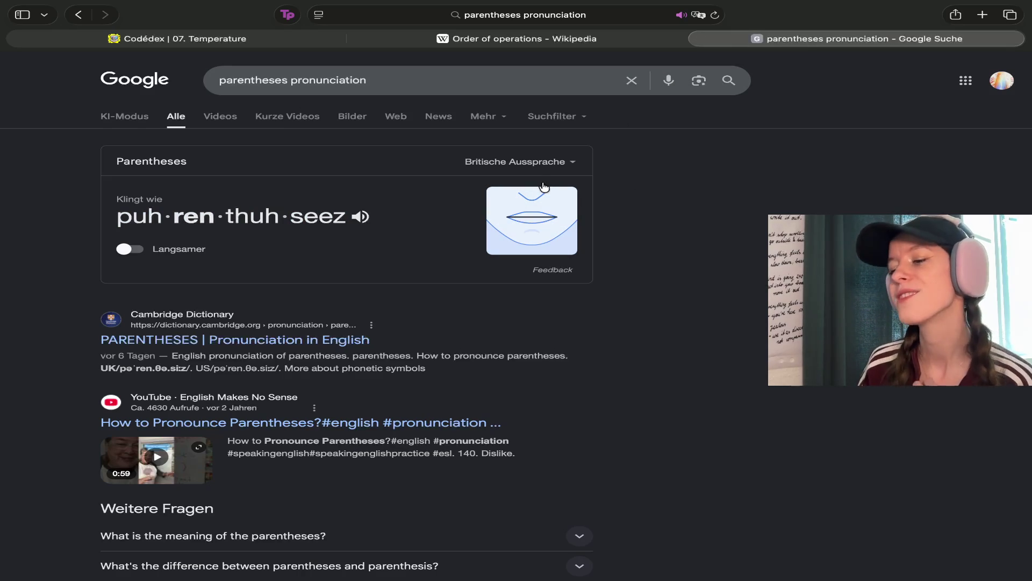
left_click(702, 40)
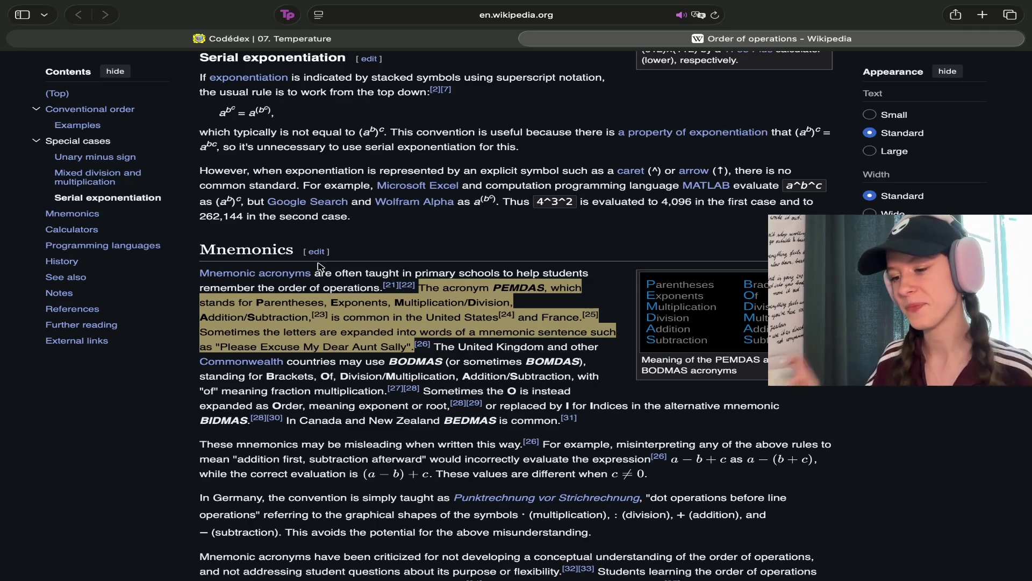
Select 'Exponents' in the Mnemonics section, then return to the Codédex '07. Temperature' tab
double_click(349, 303)
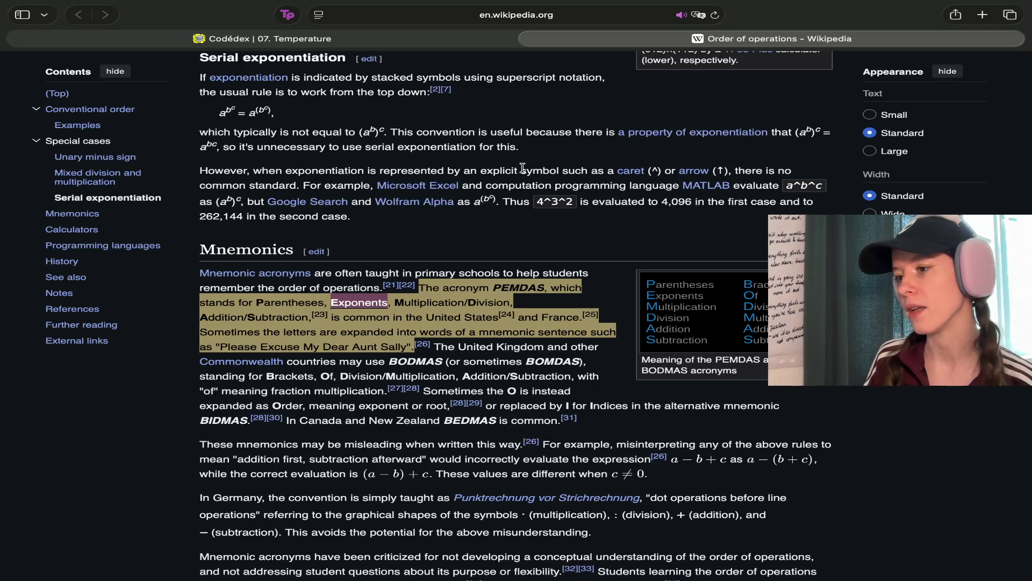
left_click(514, 39)
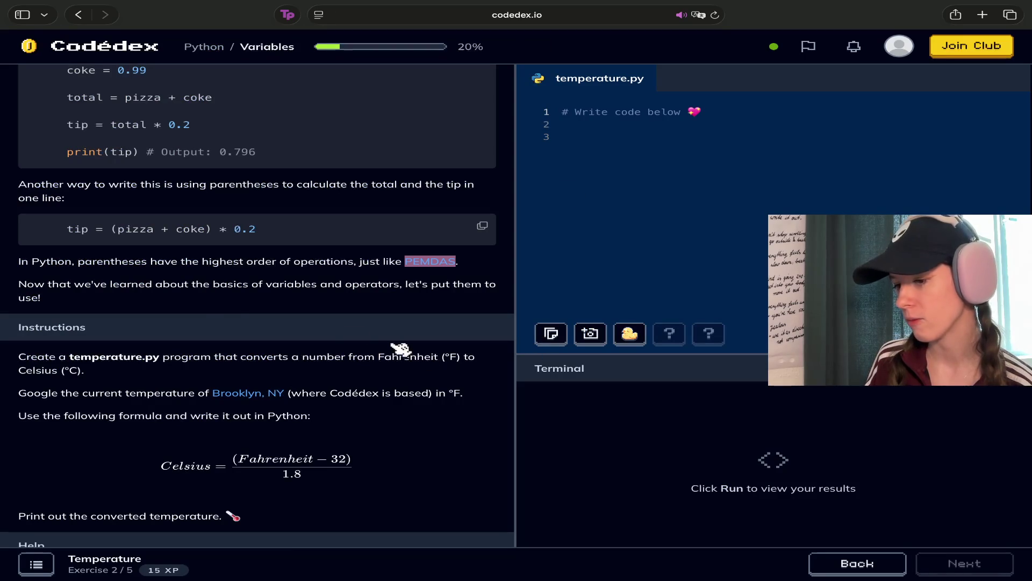
scroll(231, 311, "down", 1)
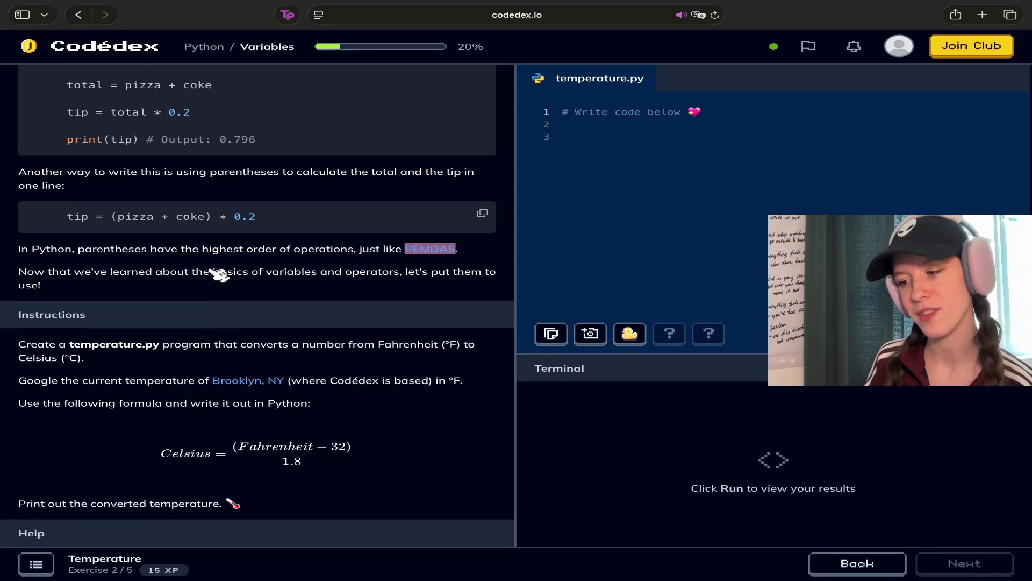
scroll(210, 275, "down", 5)
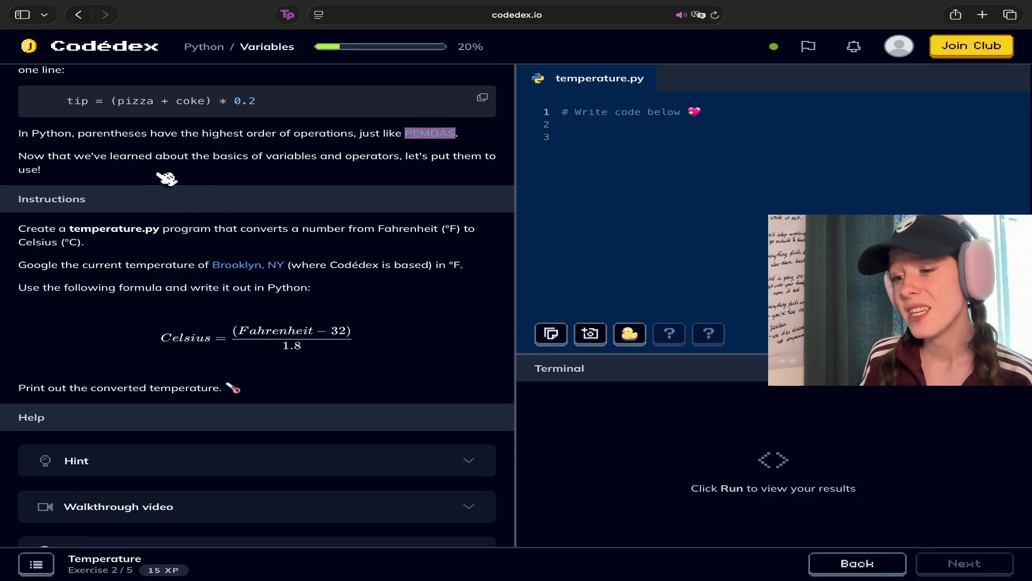
triple_click(284, 160)
left_click(290, 163)
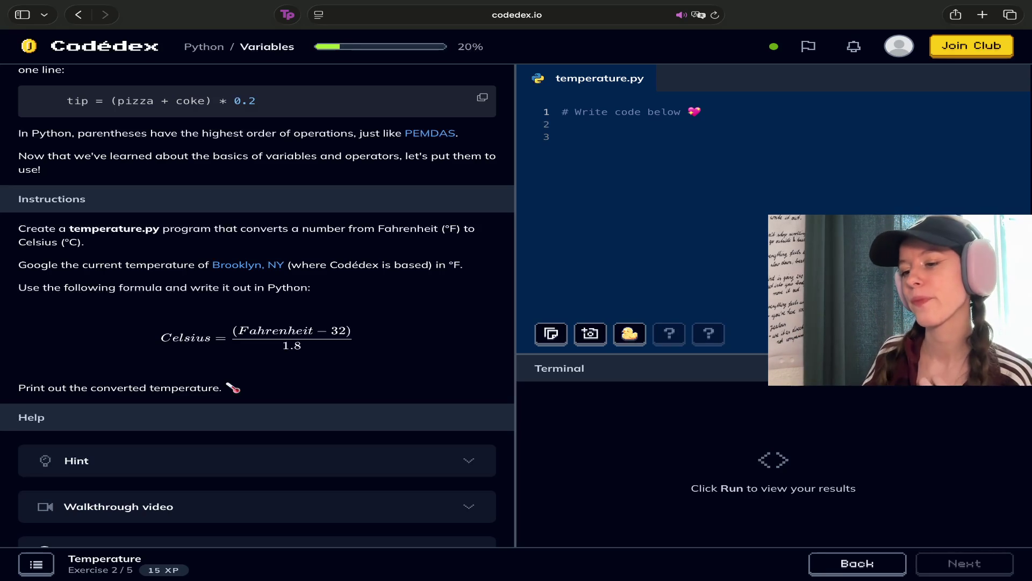
left_click(444, 134)
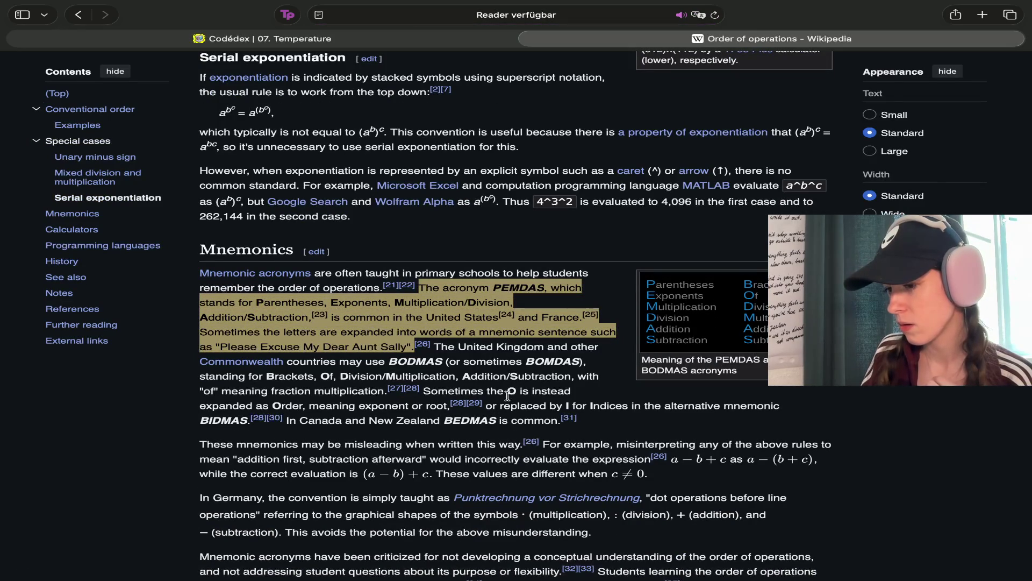
Select the 'Aunt Sally' mnemonic paragraph, then close the 'Order of operations' article
left_click_drag(408, 347, 226, 347)
triple_click(228, 347)
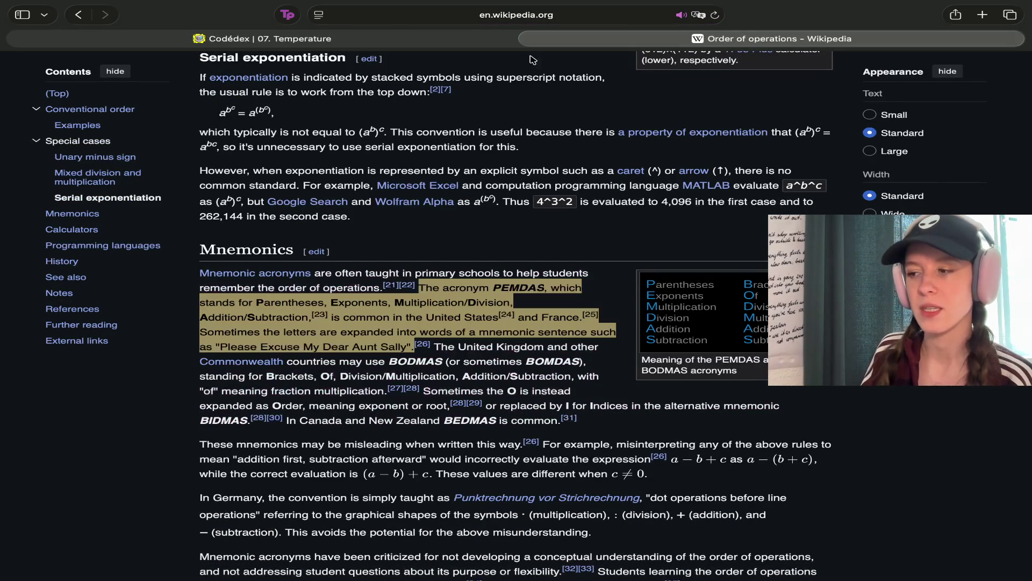
left_click(531, 38)
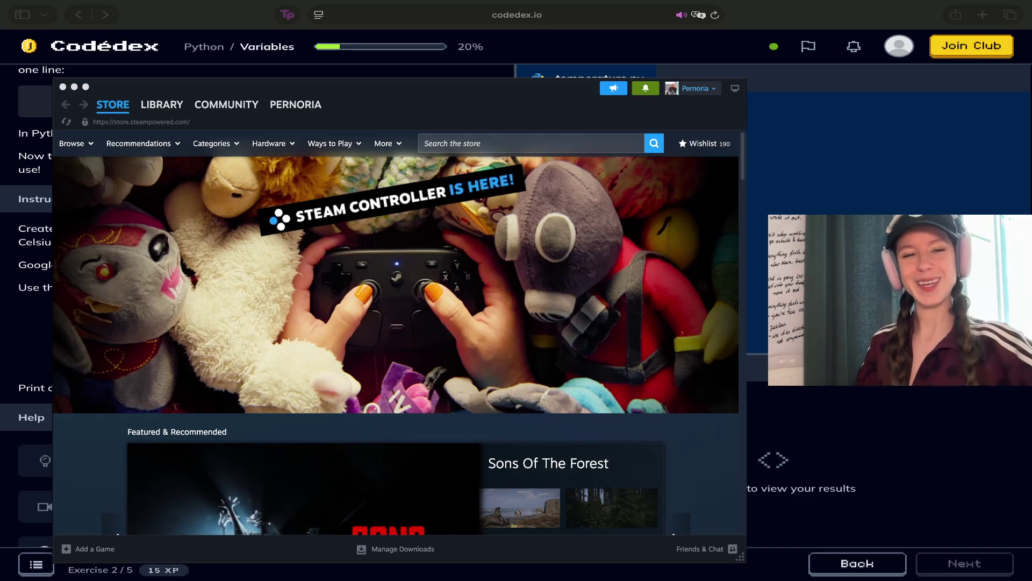
Search the Steam store for 'Catfighter, In the Lands of Sinners' and open its store page
left_click(478, 141)
type("Catfighter, In the Lands of Sinners")
key("Return")
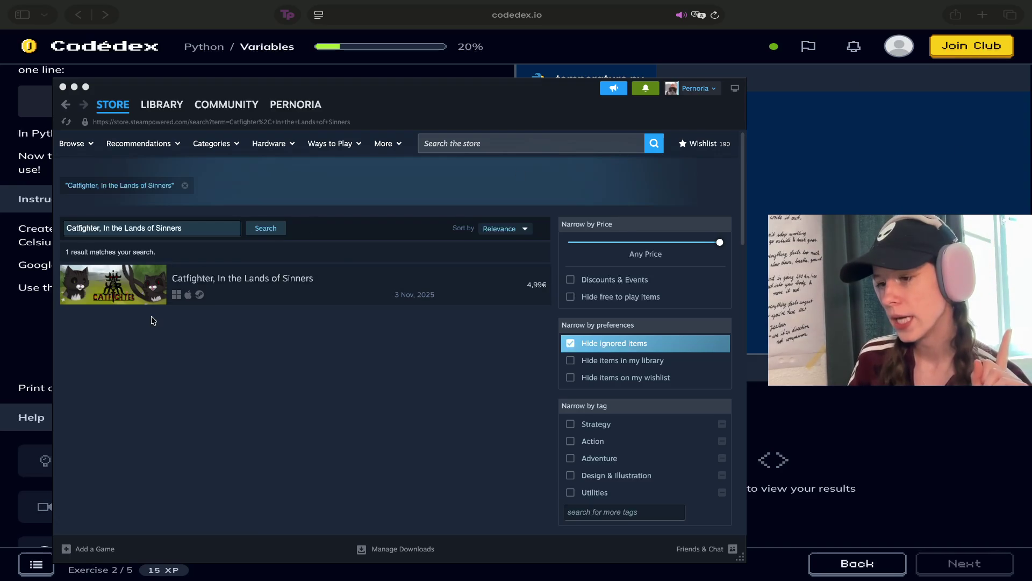
mouse_move(156, 296)
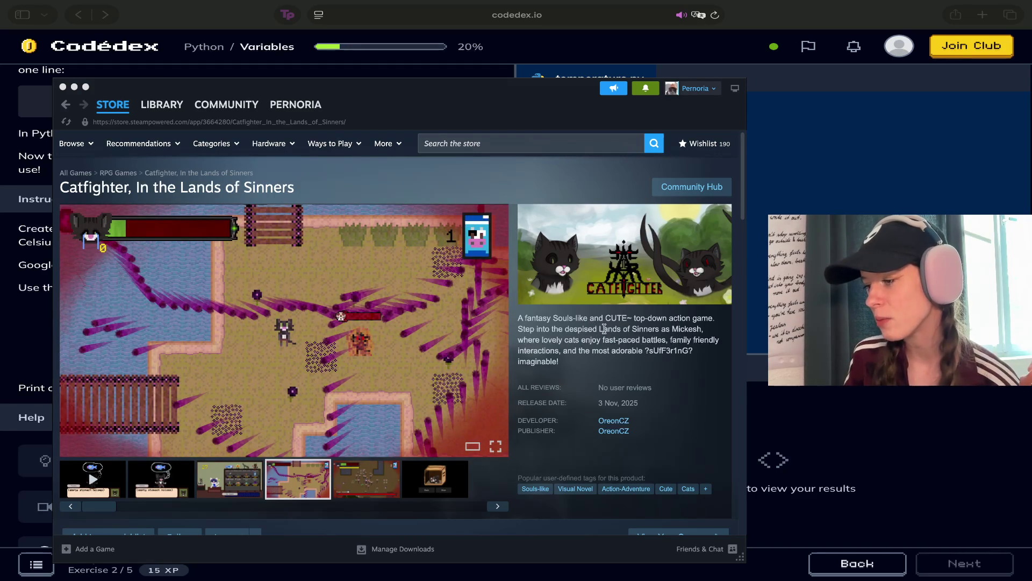
left_click_drag(645, 353, 694, 359)
left_click(627, 346)
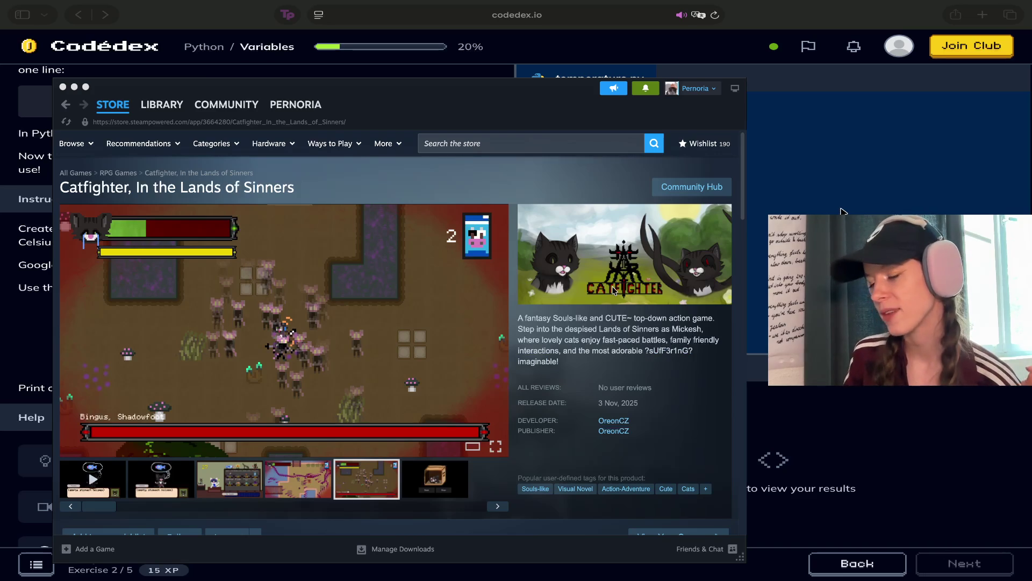
key("super+Tab")
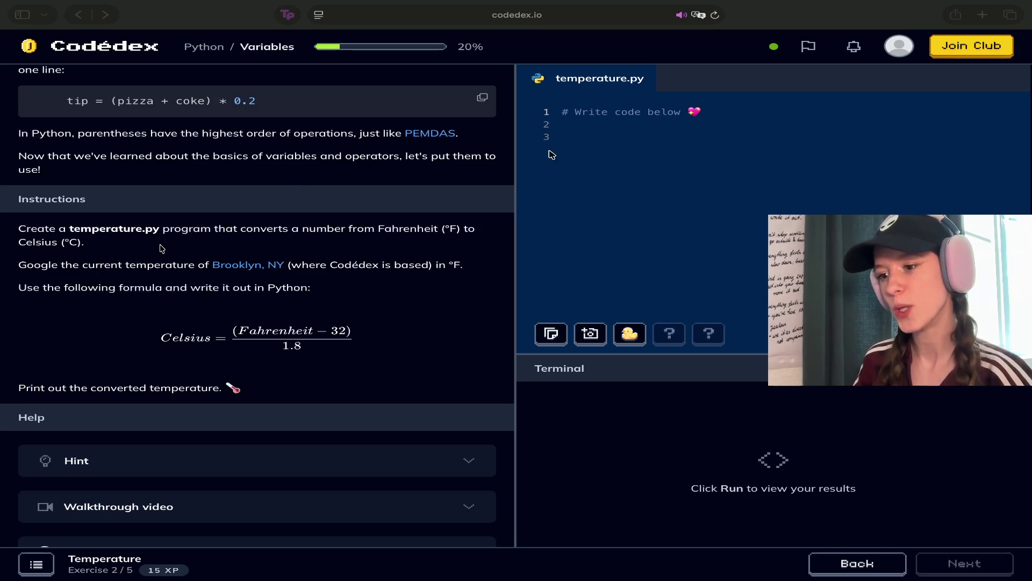
Bring the Codédex Temperature exercise window back to the front over Steam
left_click(90, 246)
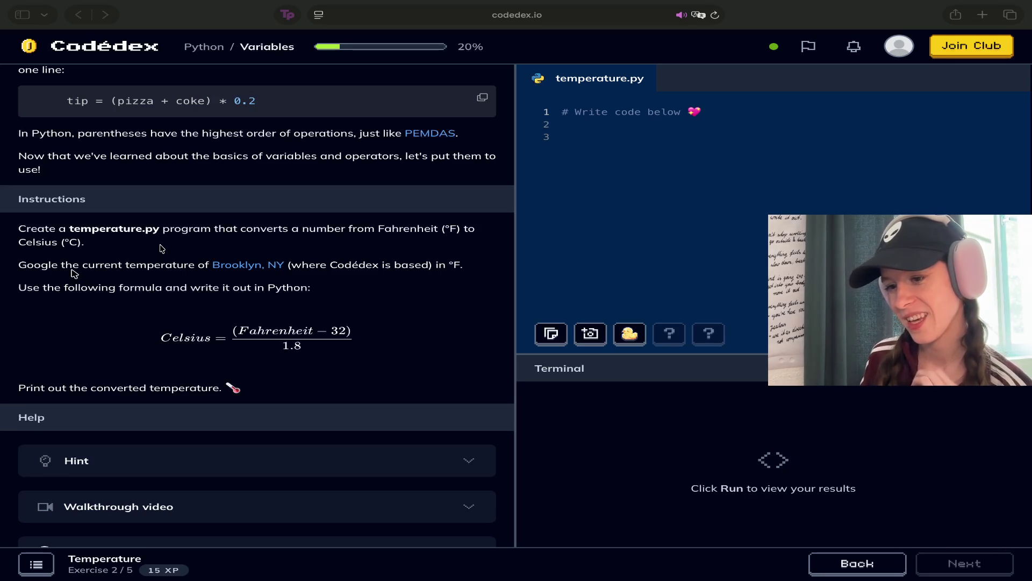
left_click(46, 283)
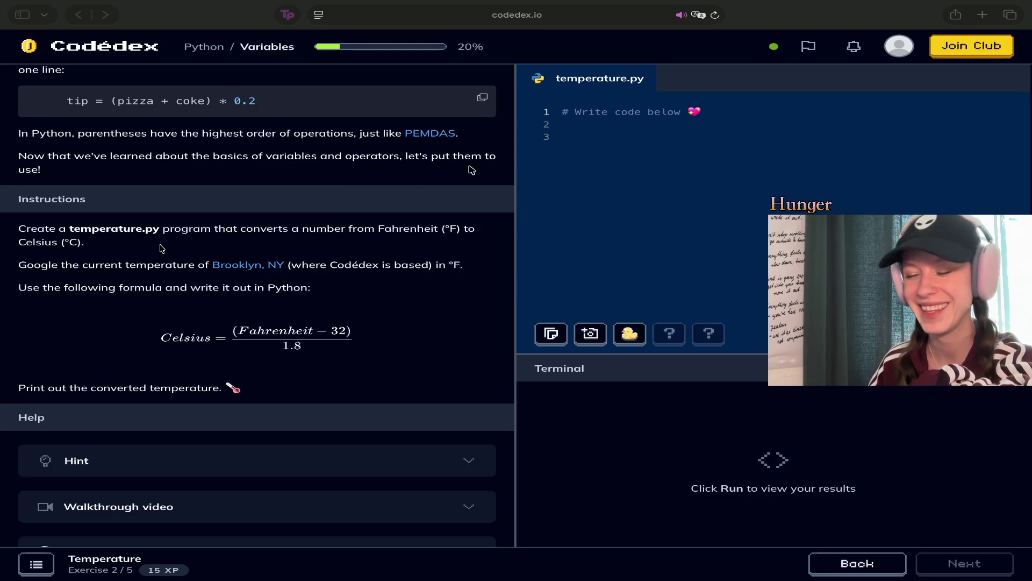
scroll(276, 222, "down", 3)
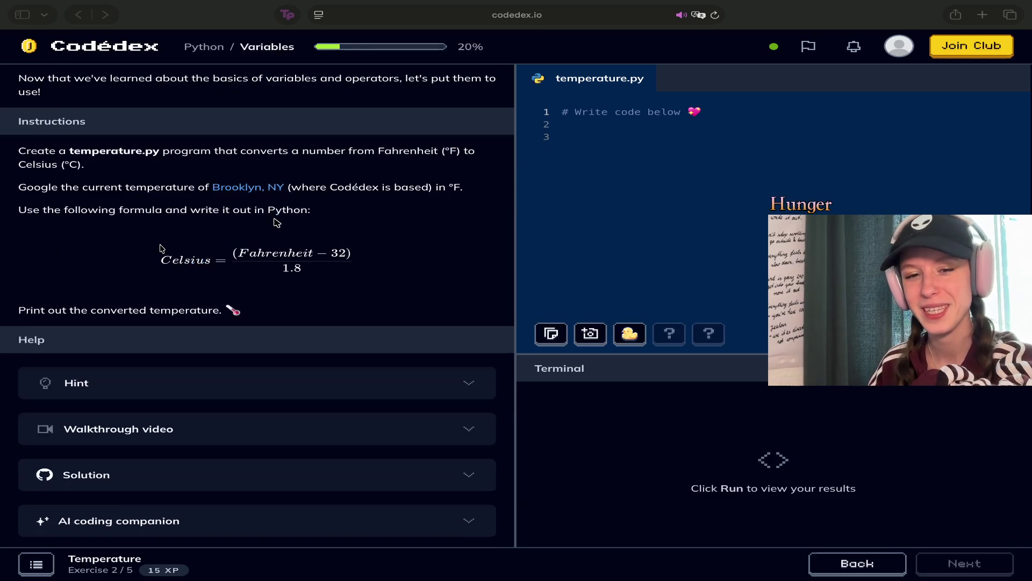
scroll(276, 222, "up", 3)
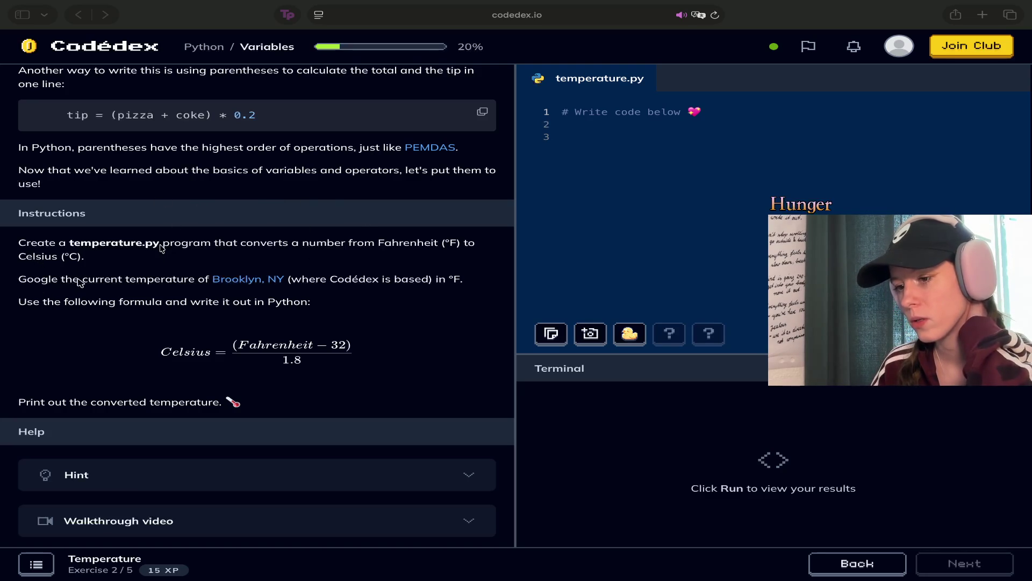
scroll(77, 328, "down", 2)
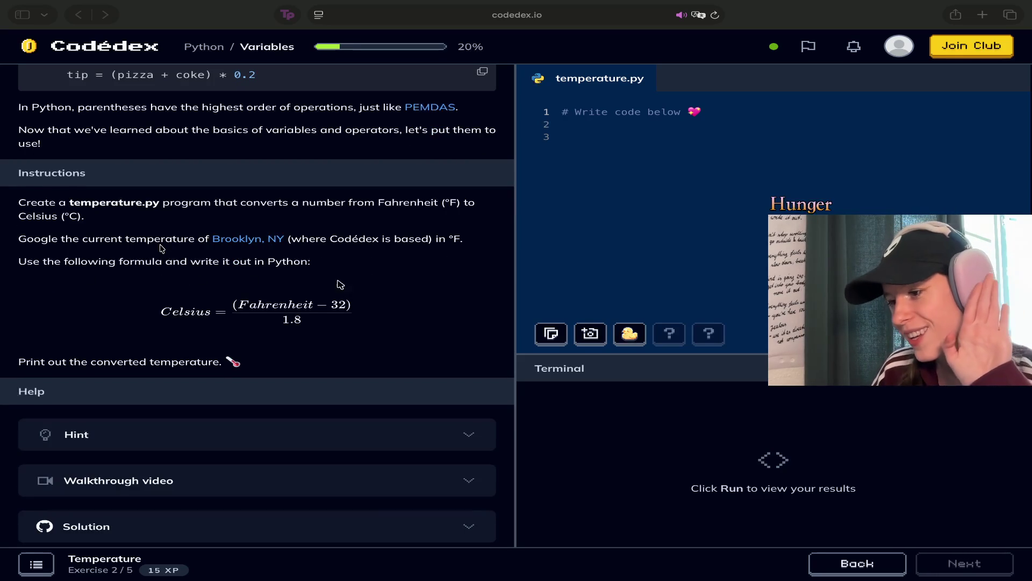
scroll(341, 284, "down", 2)
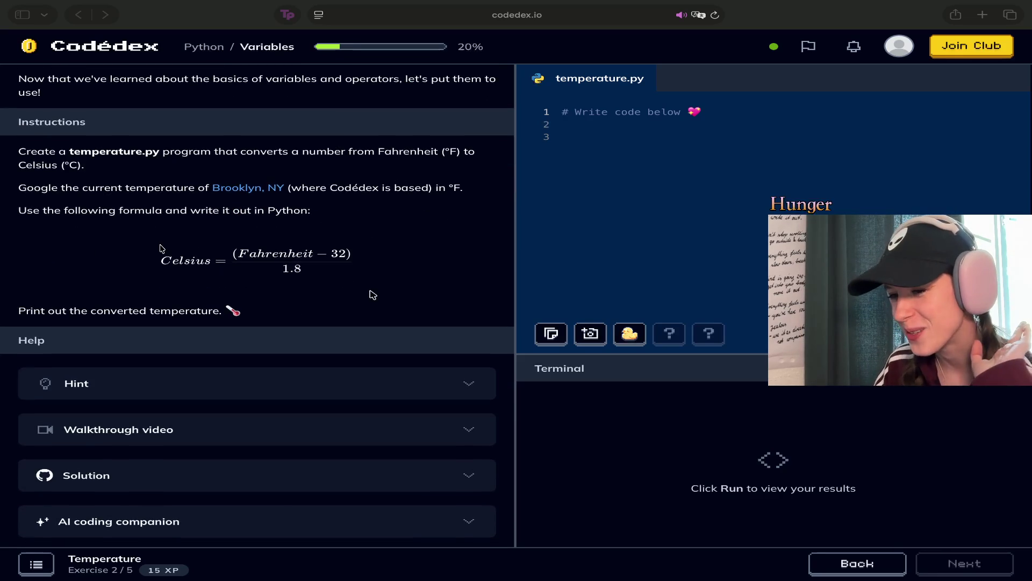
scroll(373, 256, "down", 2)
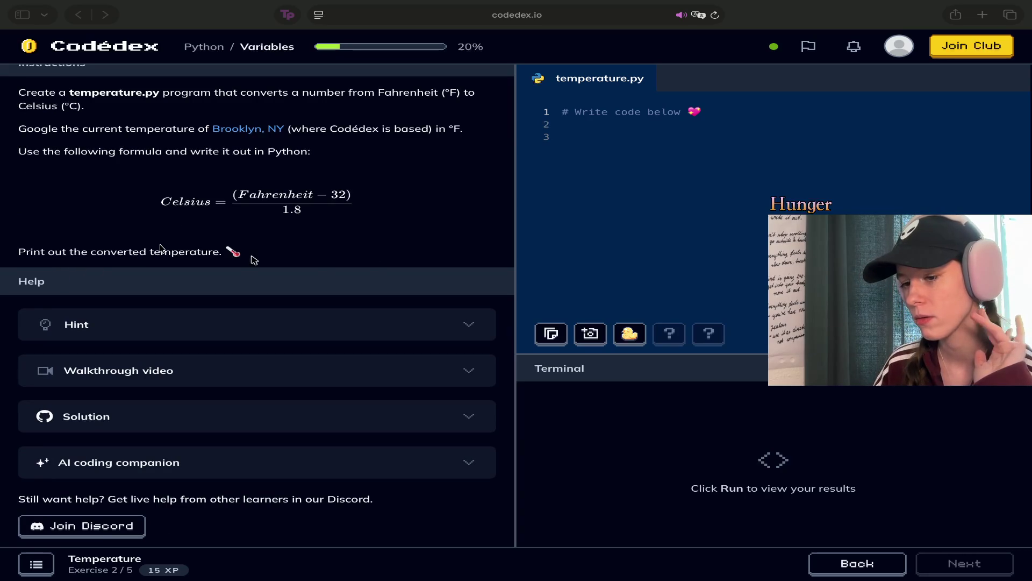
scroll(254, 261, "up", 1)
scroll(255, 260, "down", 1)
scroll(254, 260, "up", 4)
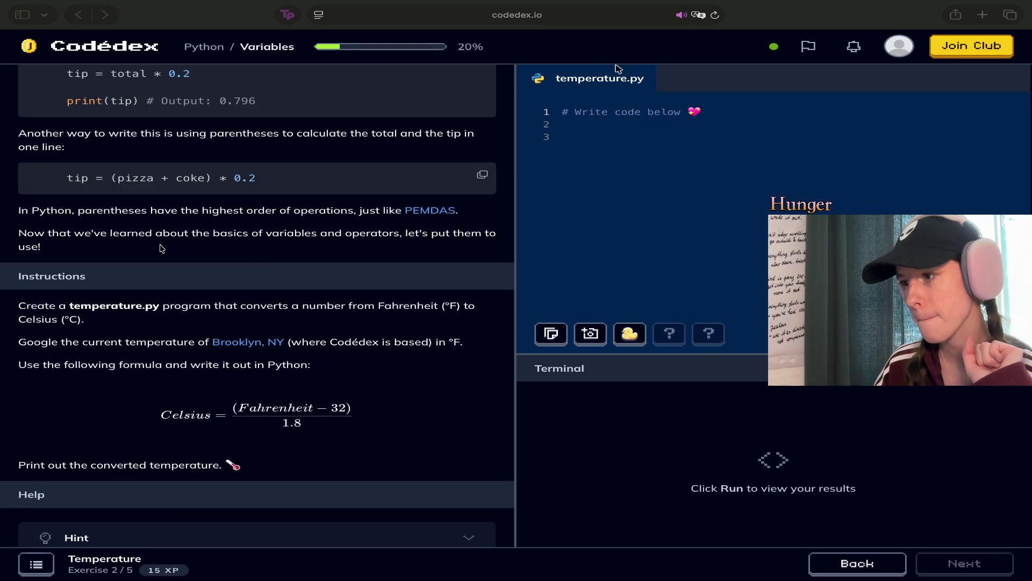
Replace the starter comment in temperature.py with 'Celsiue = (72.0-32)'
left_click(587, 112)
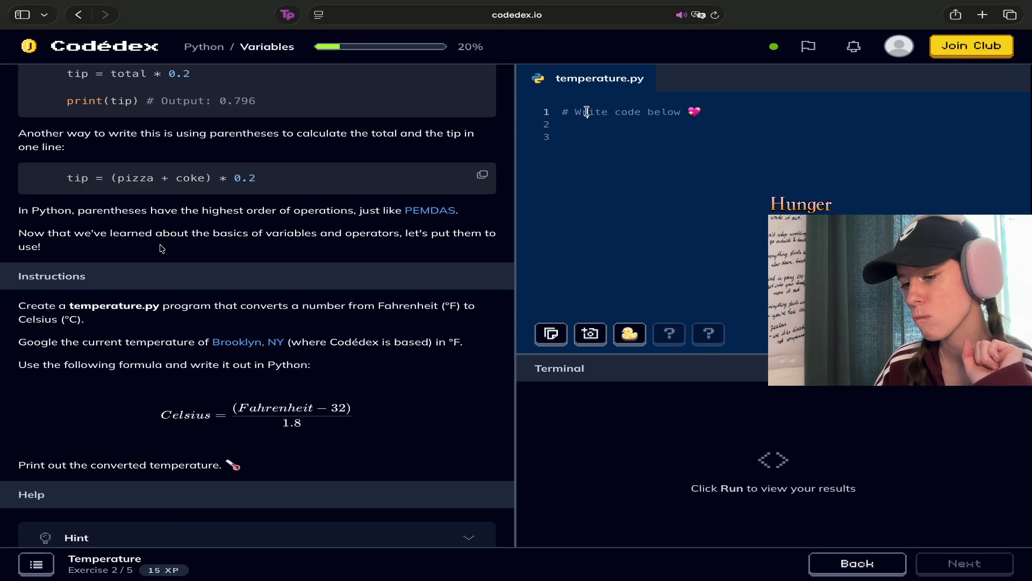
key("BackSpace")
key("BackSpace")
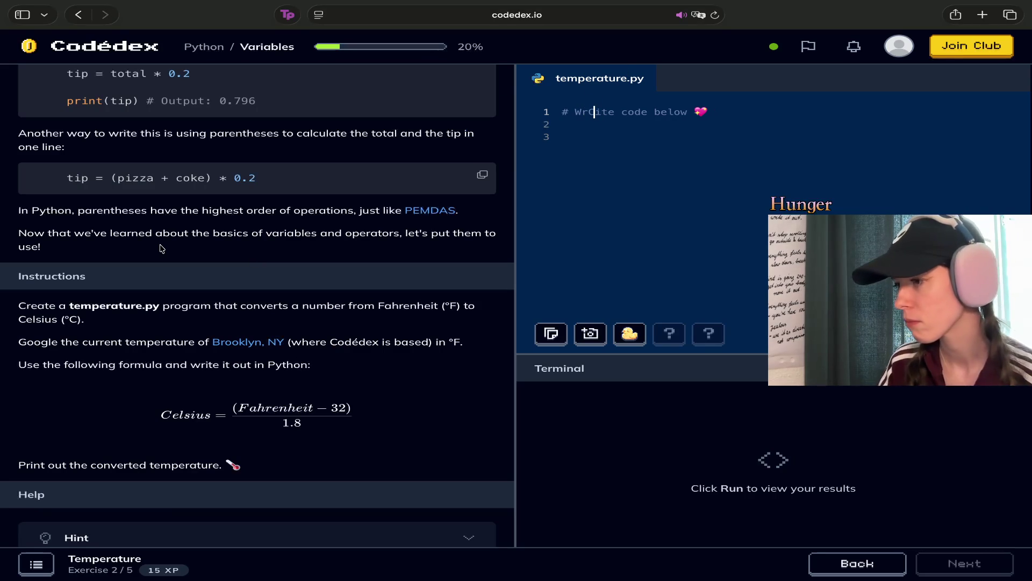
key("ctrl+a")
key("BackSpace")
type("Ce")
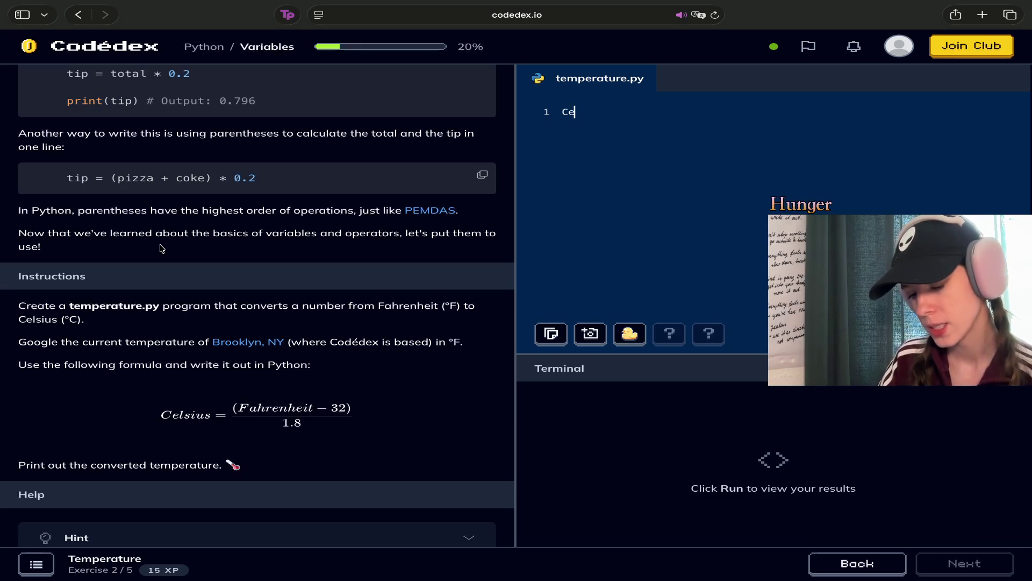
type("lsiue =")
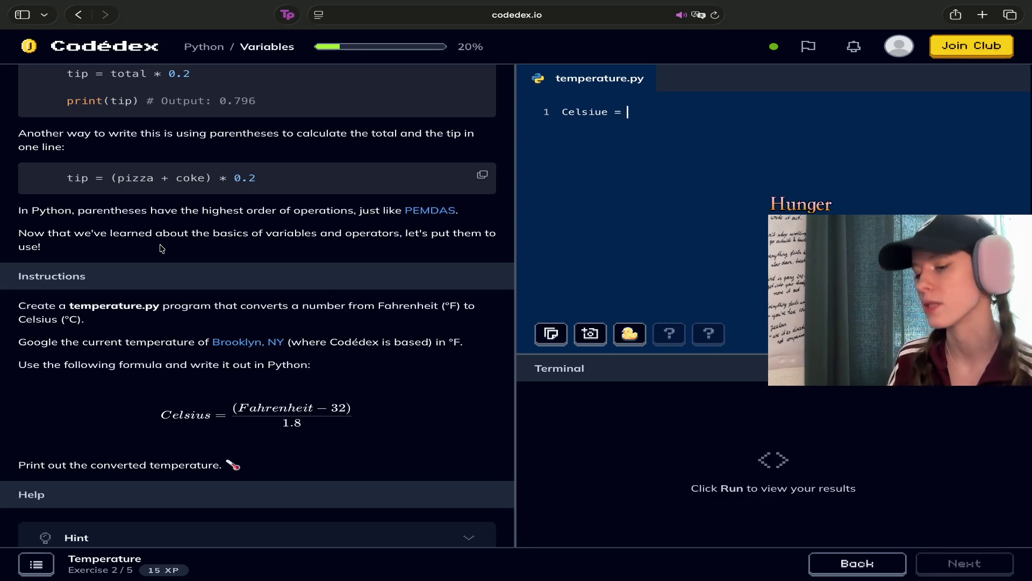
type("(")
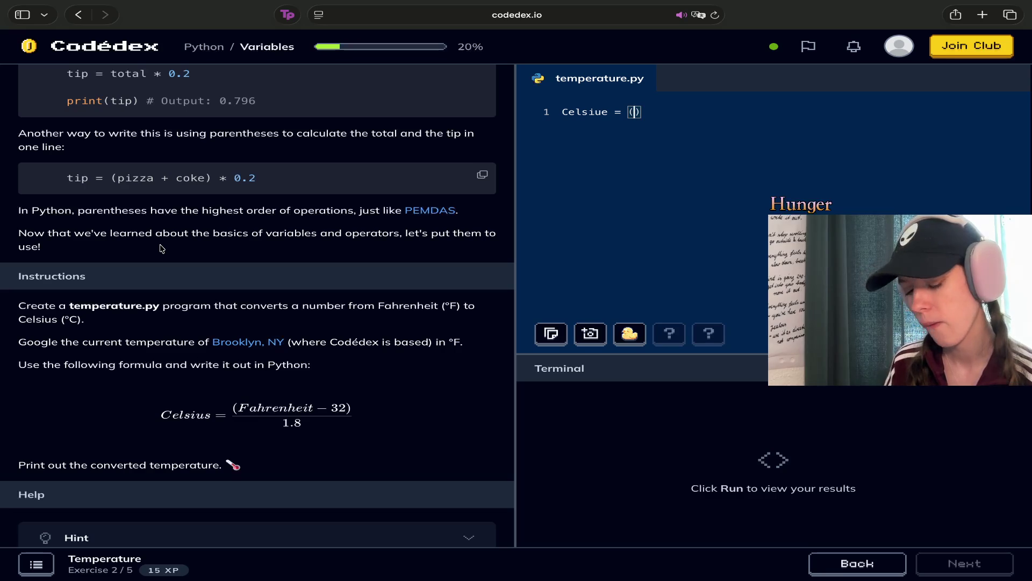
type("72.0")
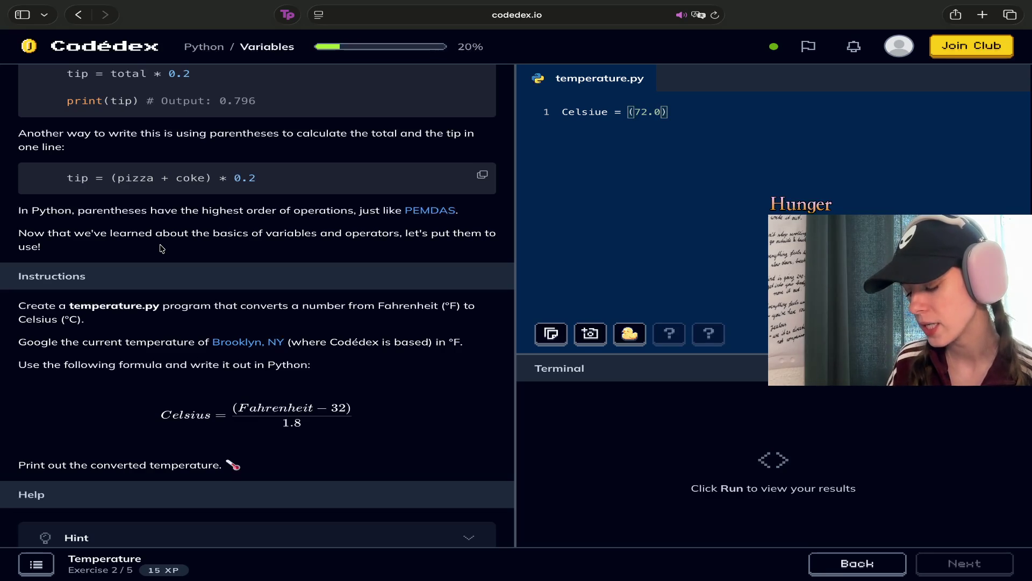
type("-32")
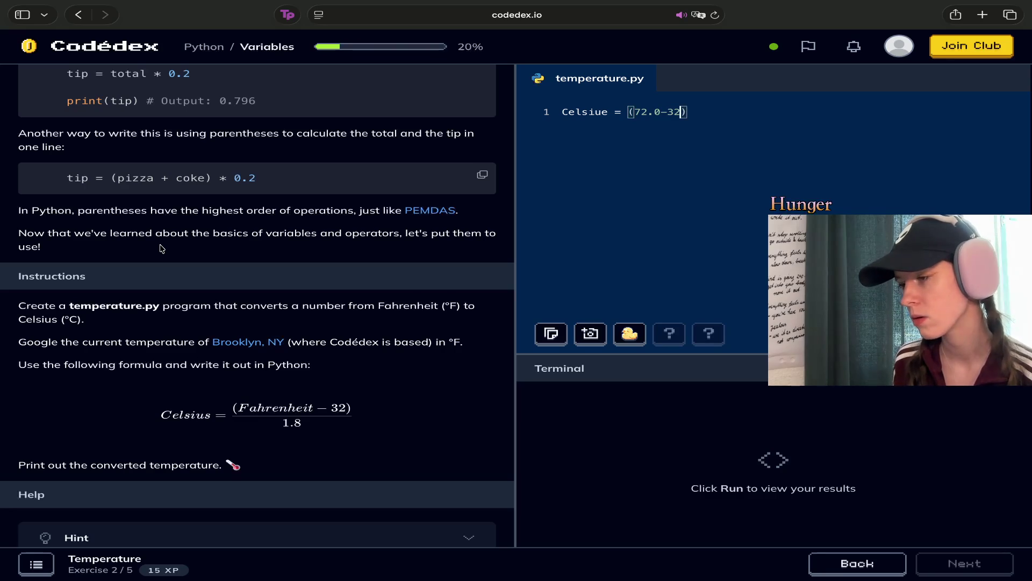
type(")")
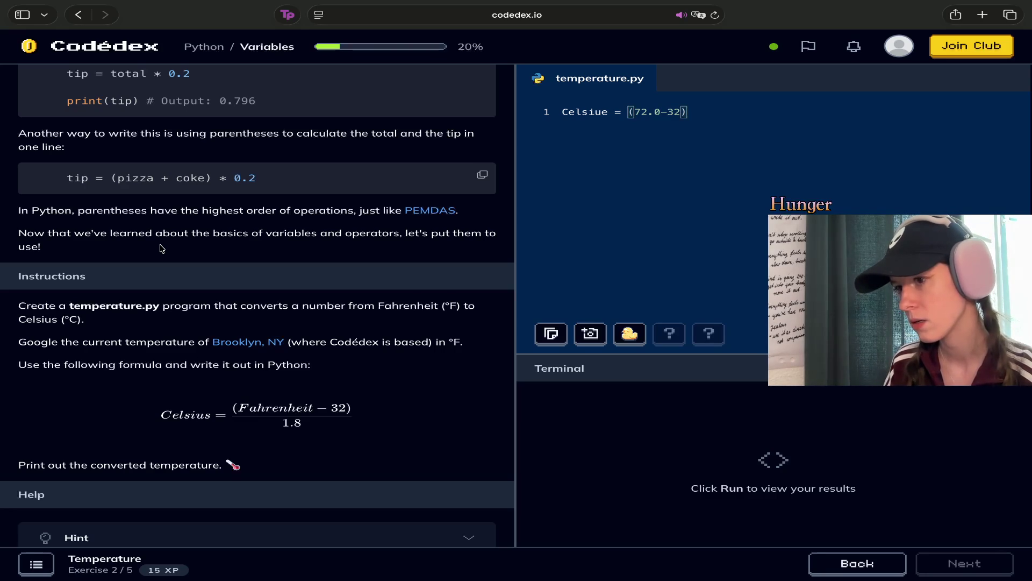
Append the divisor /1.8 to the formula on line 1
scroll(161, 248, "up", 5)
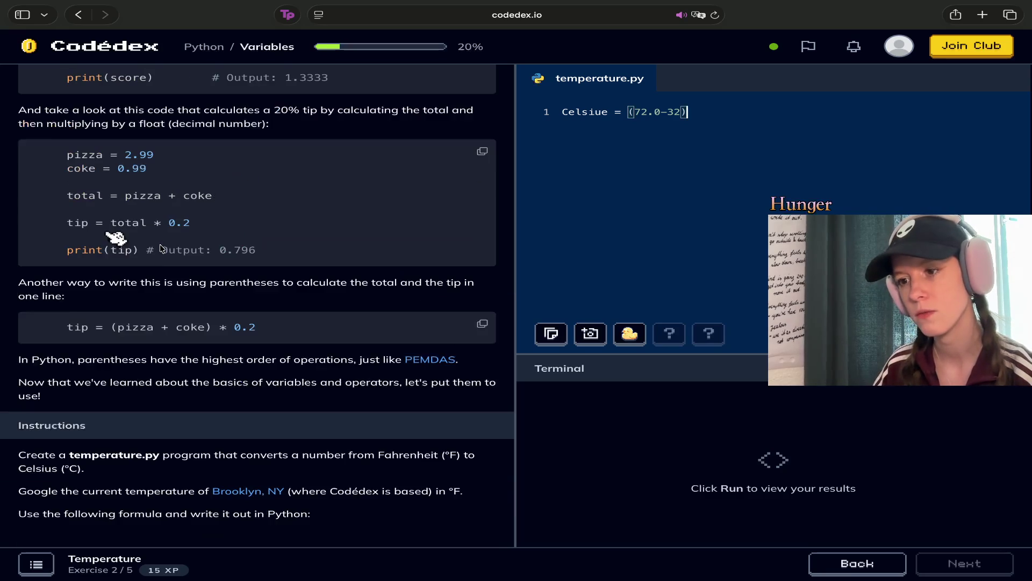
scroll(164, 250, "up", 3)
scroll(166, 260, "down", 10)
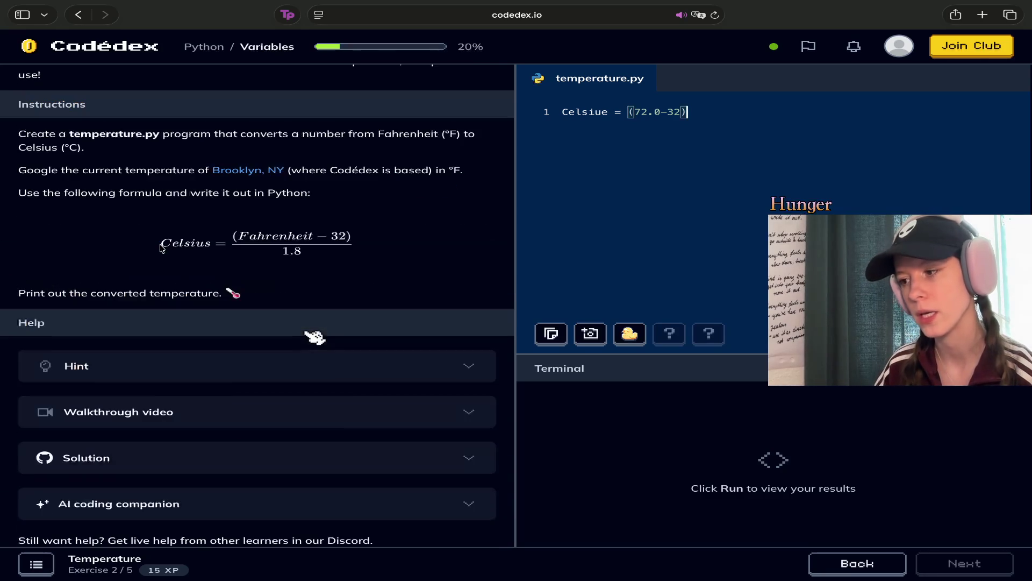
scroll(161, 247, "up", 2)
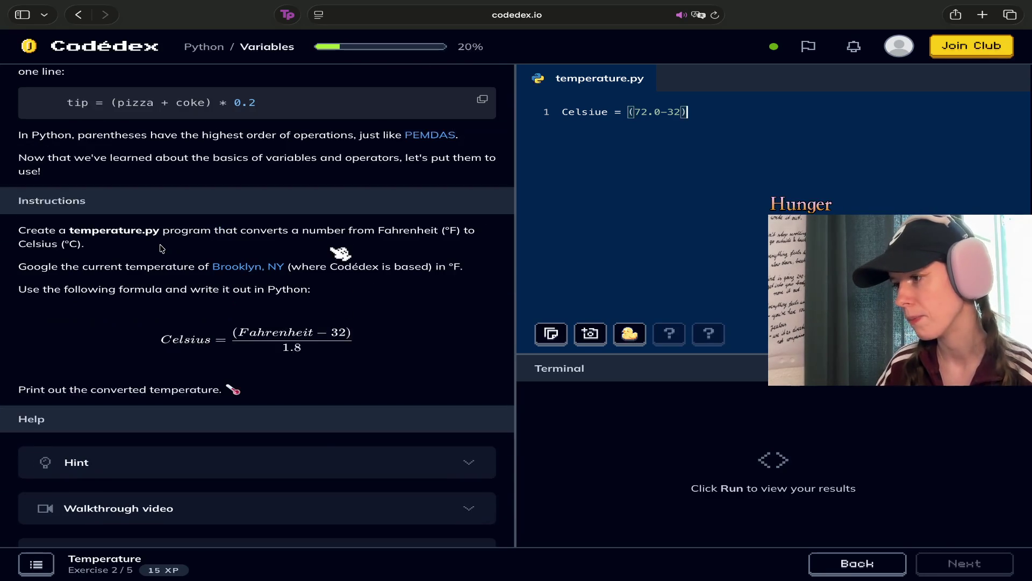
type("/")
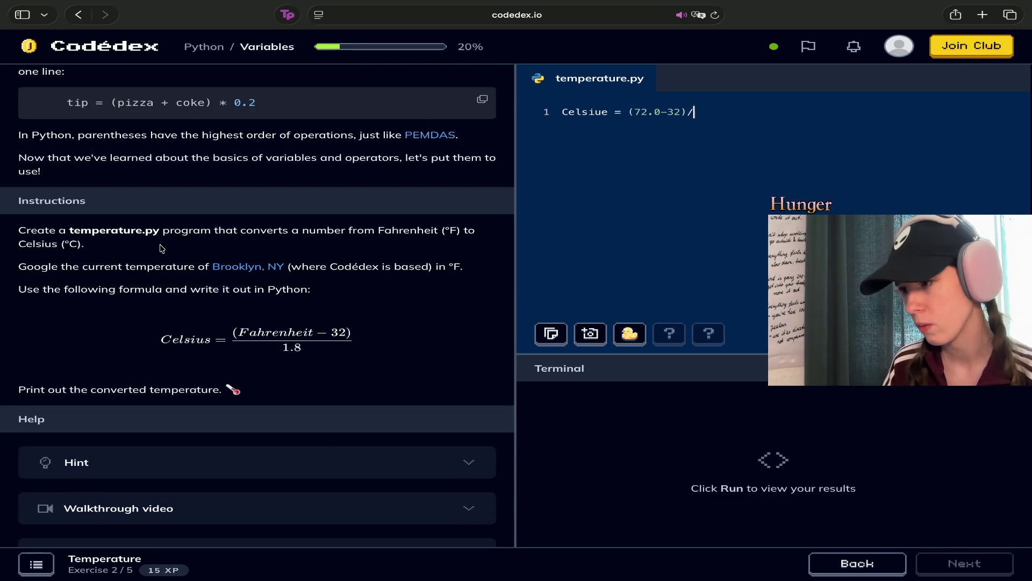
type("1")
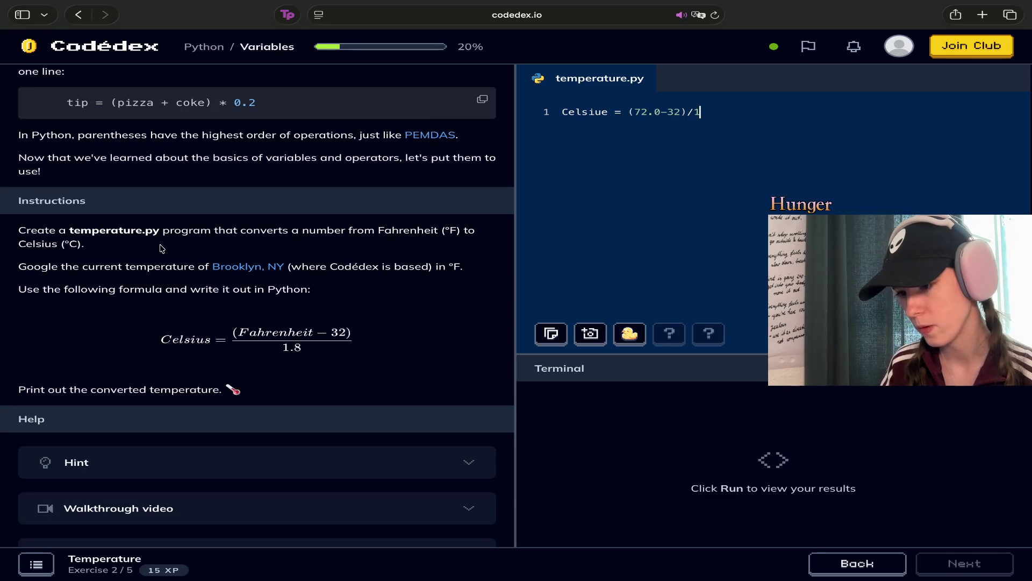
type(".8")
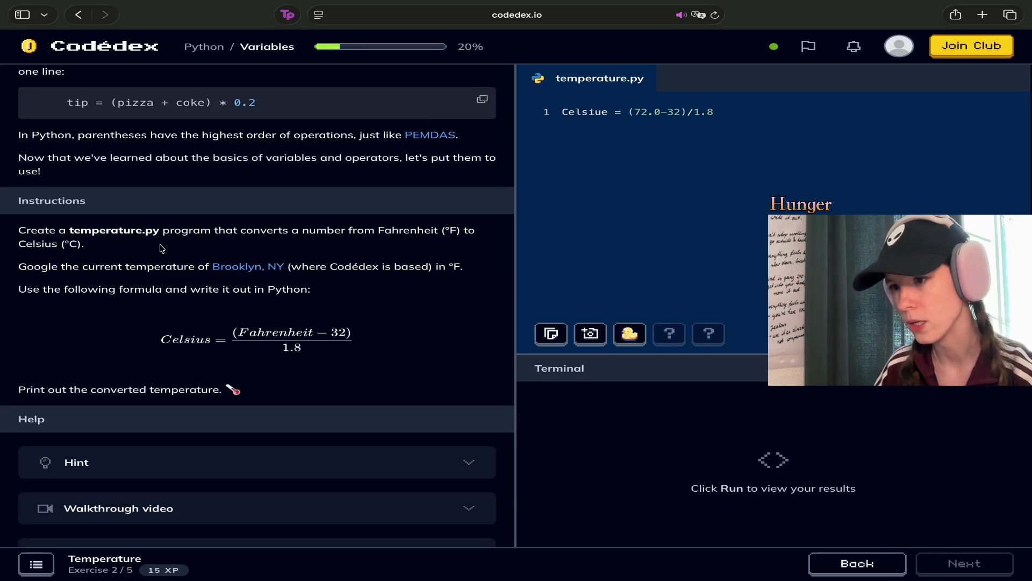
scroll(357, 184, "up", 2)
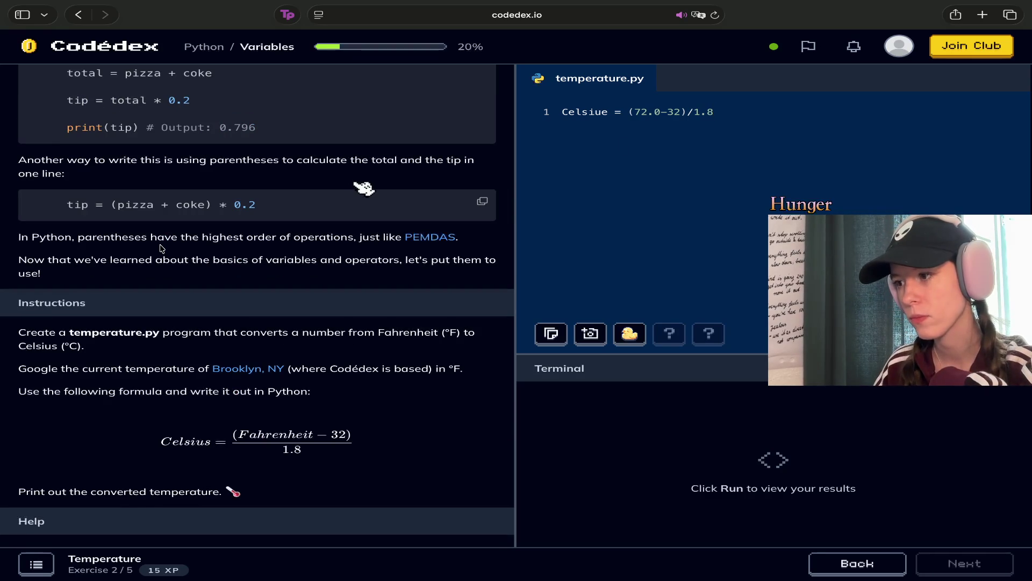
key("BackSpace")
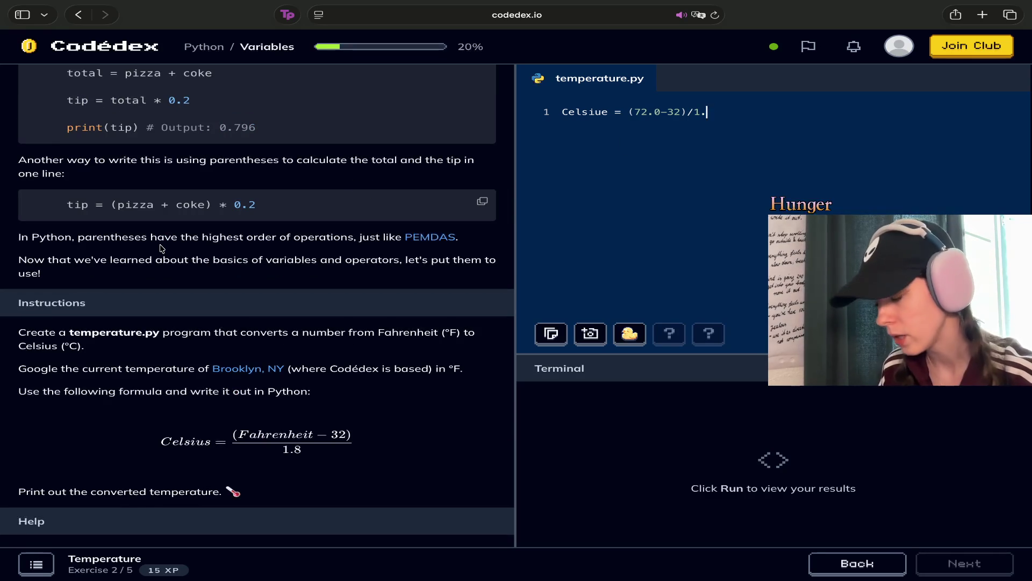
type(".9")
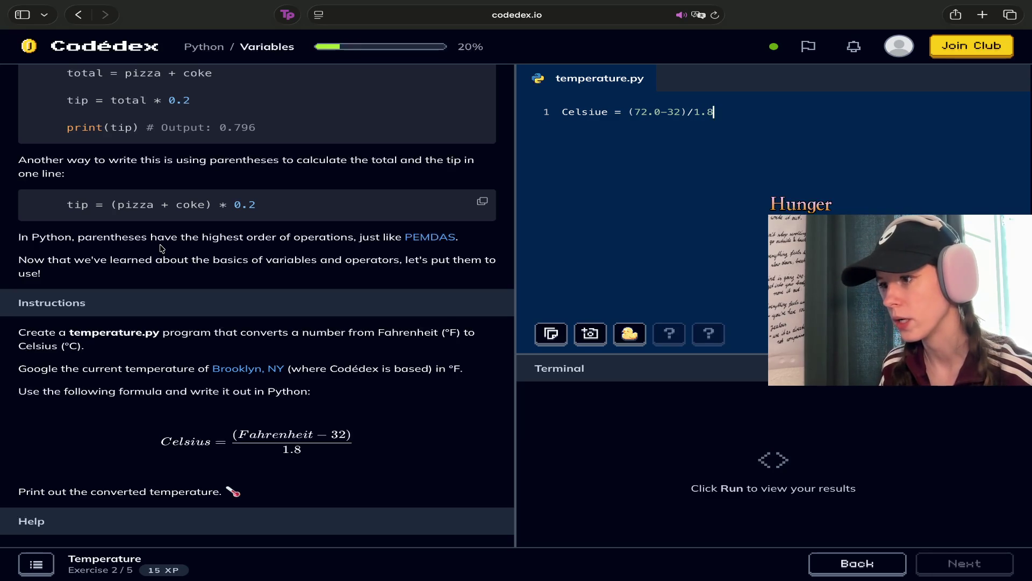
Correct Celsiue to Celsius, add a closing parenthesis, and start a second line
key("Left")
key("Left")
key("Left")
key("Left")
key("Left")
key("Left")
key("BackSpace")
type("S")
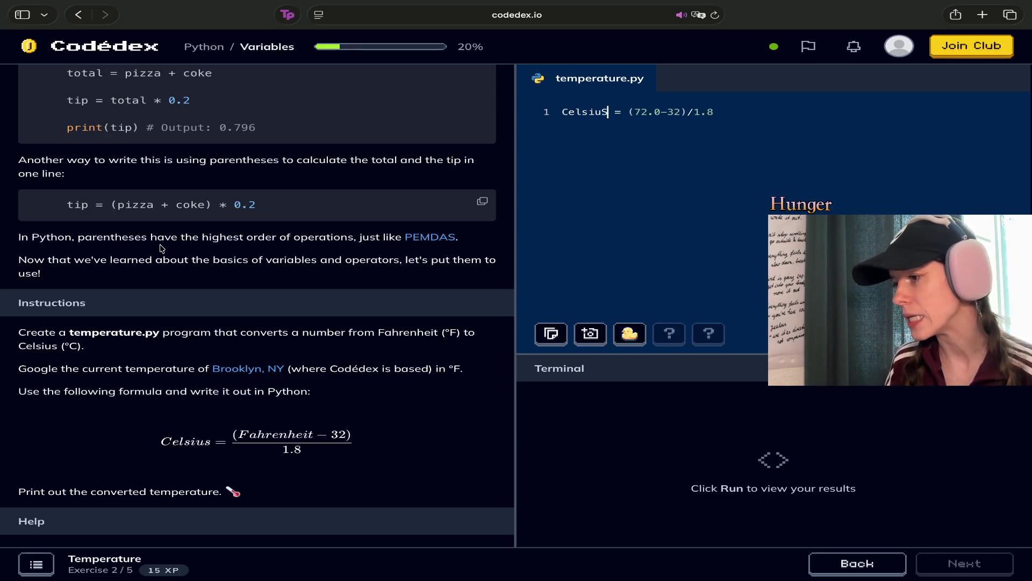
left_click(726, 114)
type(")")
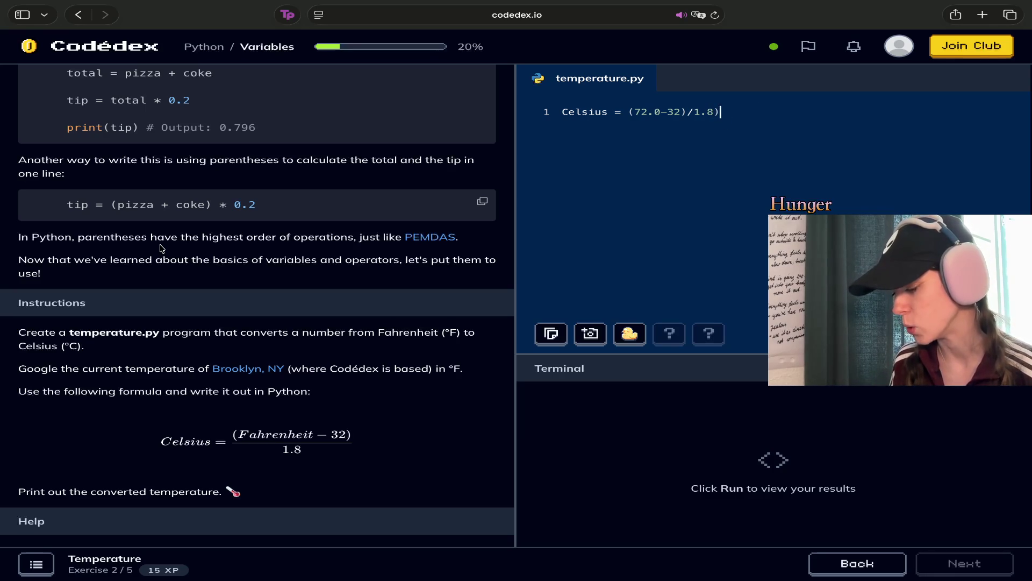
key("Return")
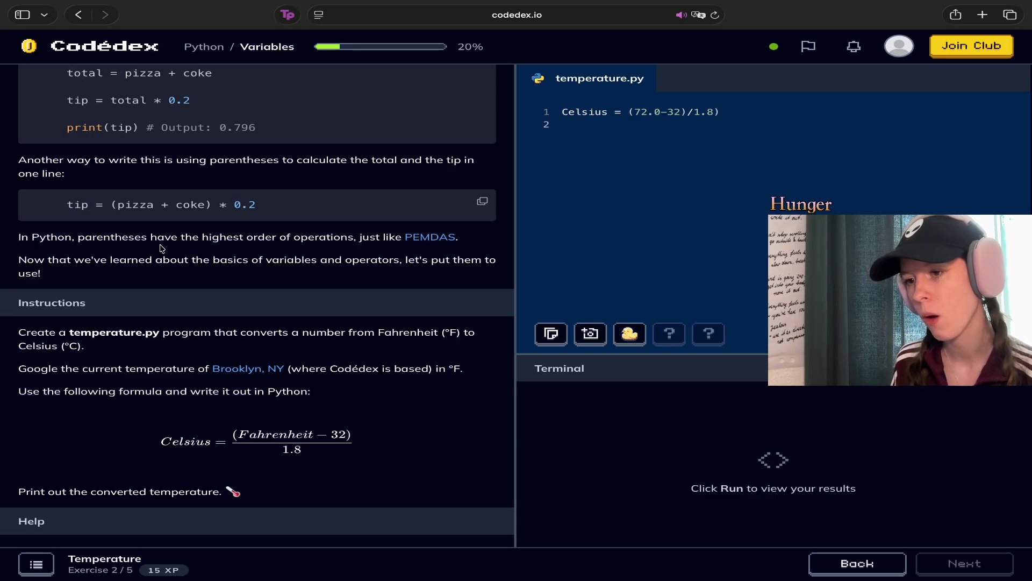
Write print (celsius) on line 2 and run it, hitting an unmatched ')' SyntaxError
type("print ")
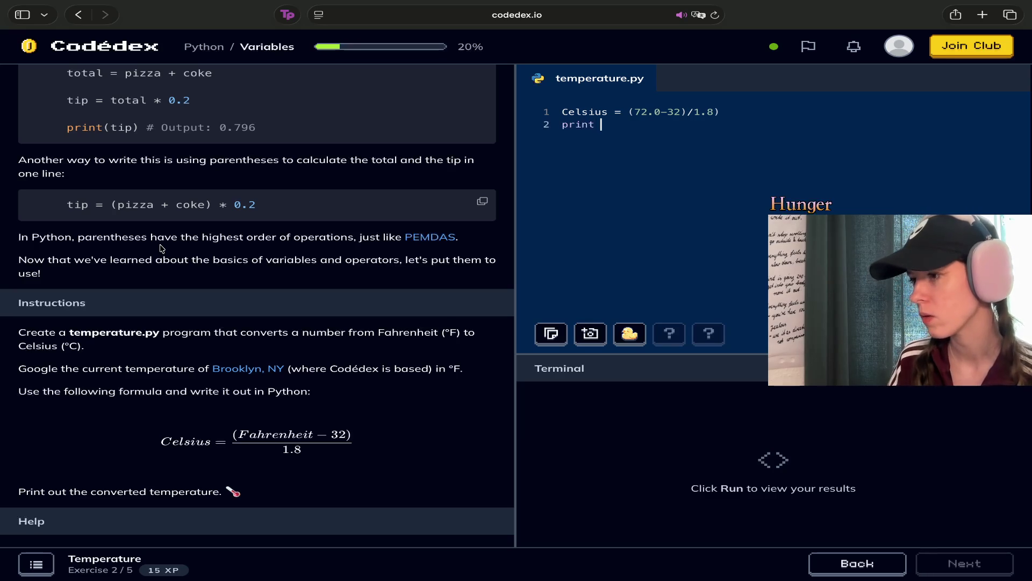
type("(celsius")
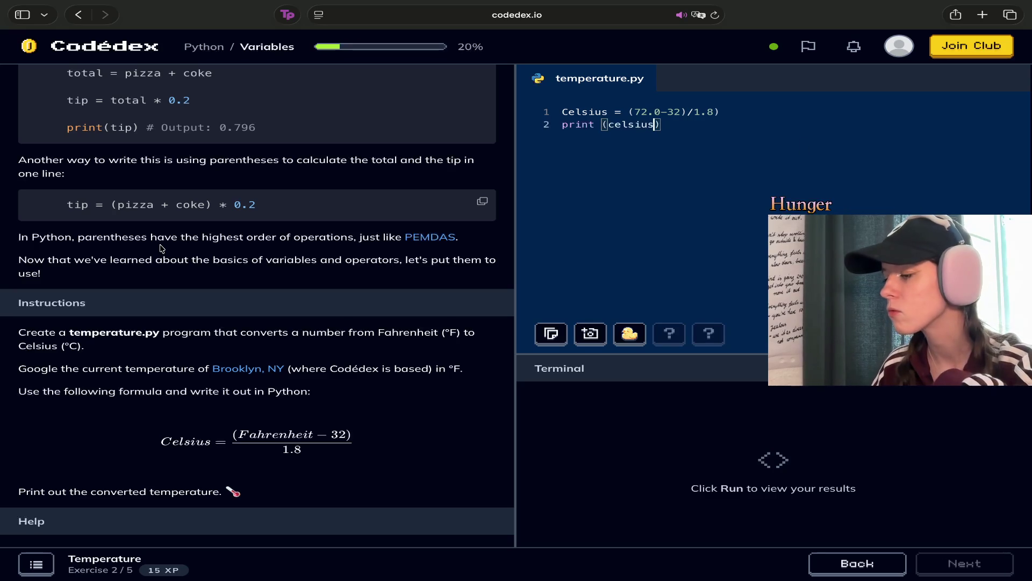
key("super+Return")
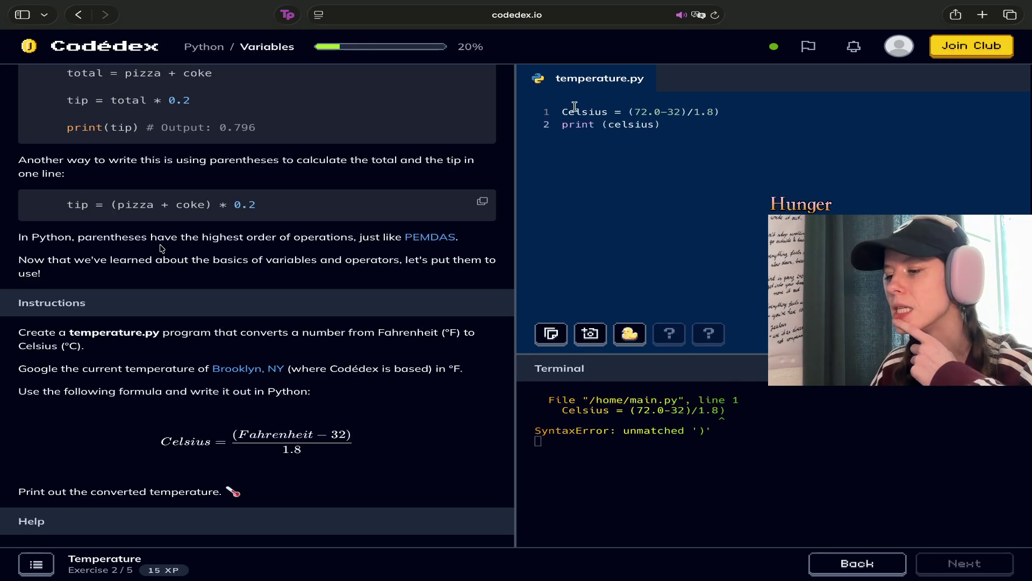
Capitalize line 2 to print (Celsius) and rerun the program
left_click(615, 125)
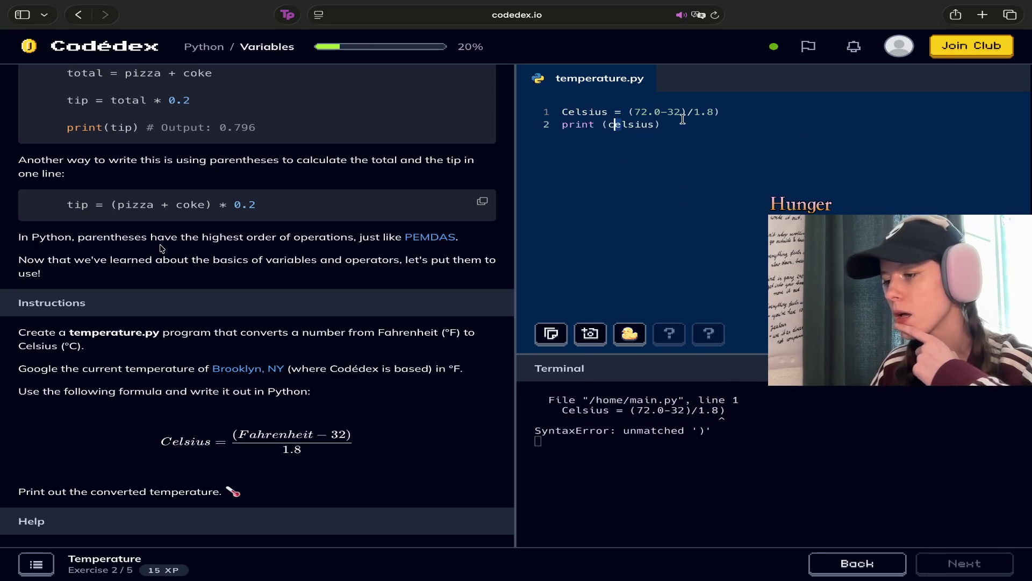
key("BackSpace")
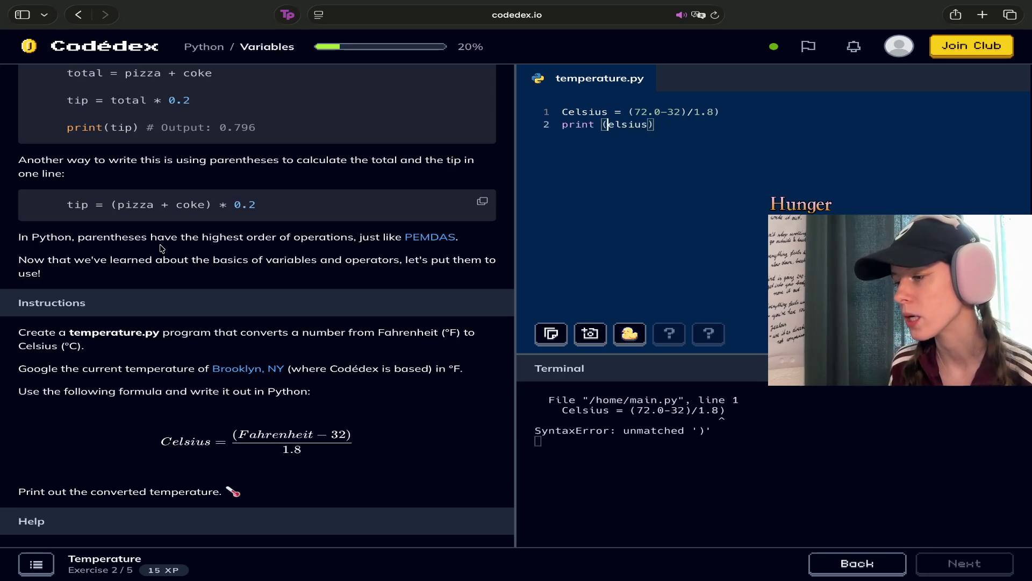
type("C")
key("super+Return")
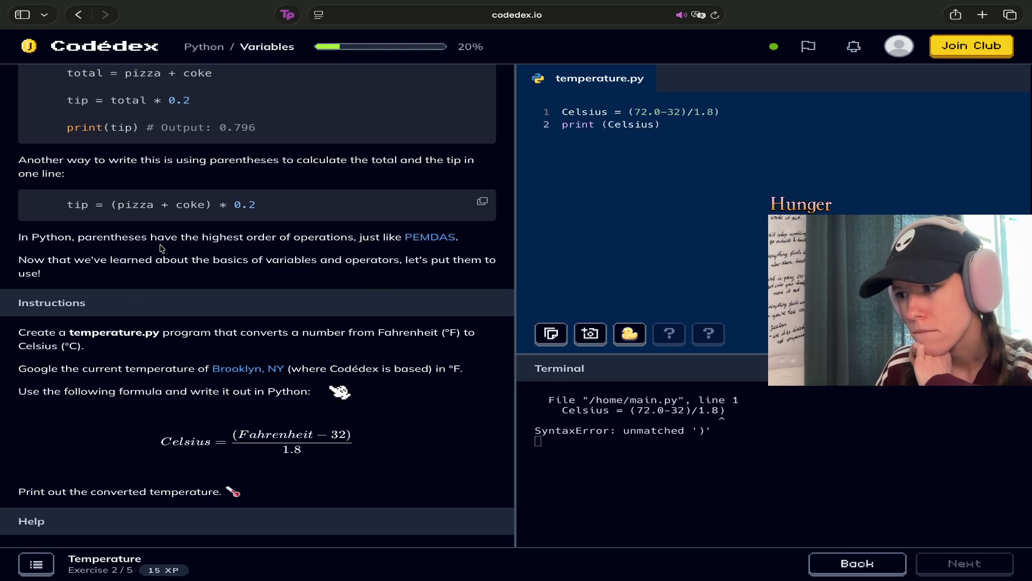
Remove the extra ')' from line 1, revert line 2 to celsius, and rerun
left_click(727, 113)
key("BackSpace")
key("Down")
key("Left")
key("Left")
key("Left")
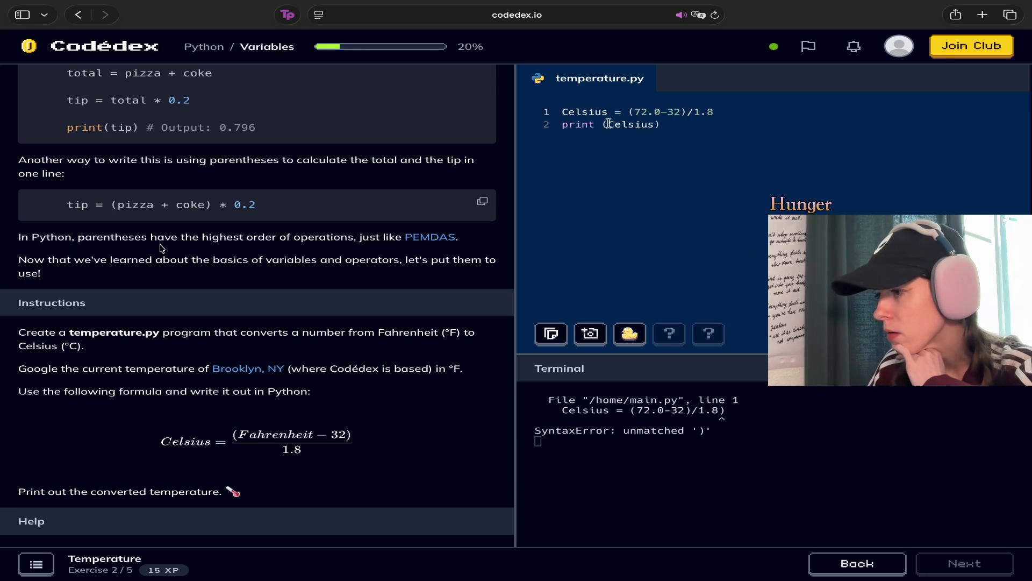
key("BackSpace")
type("c")
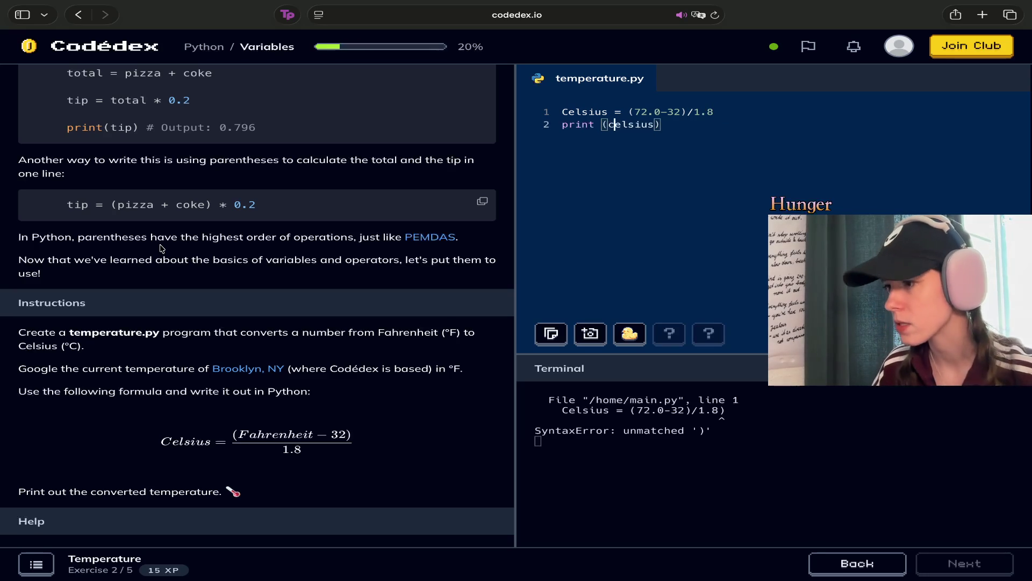
key("super+Return")
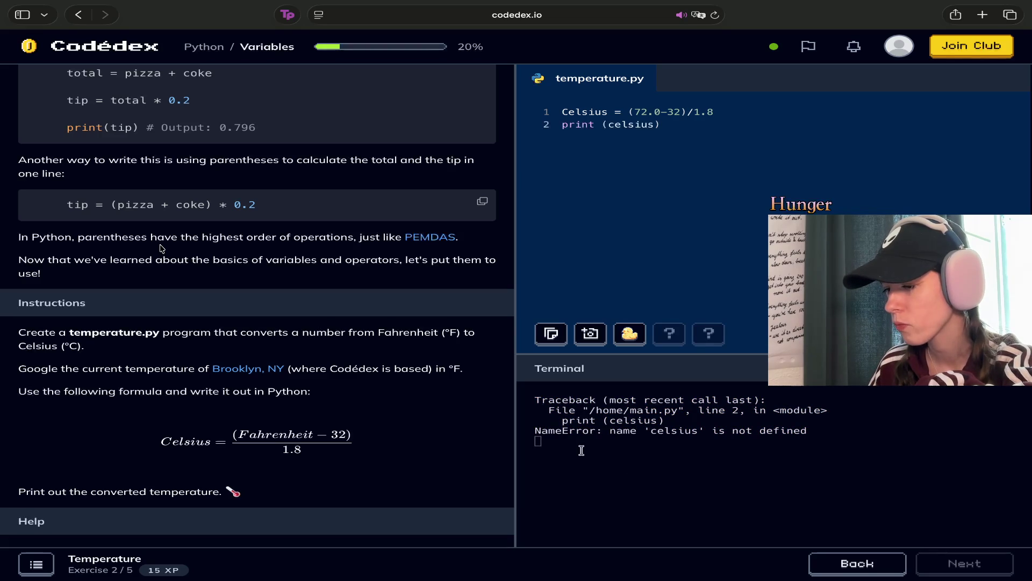
Change line 2 back to print (Celsius) and run the code again
left_click(614, 124)
key("BackSpace")
type("C")
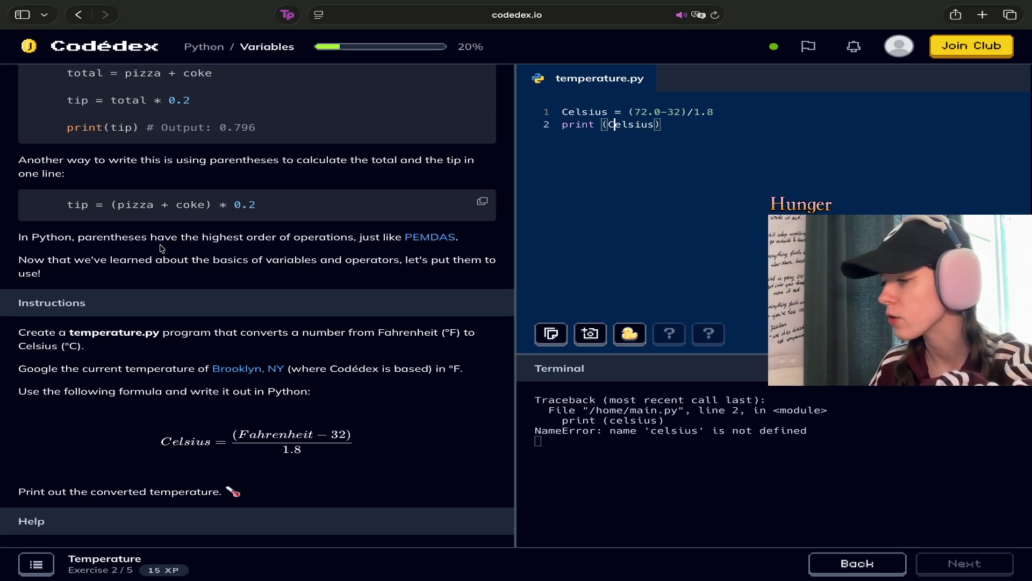
key("super+Return")
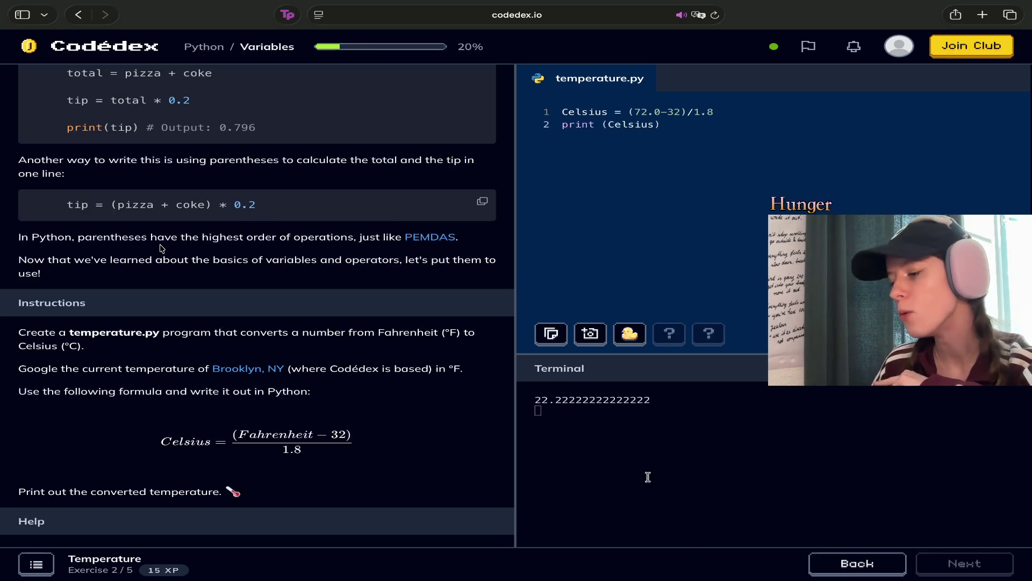
mouse_move(645, 397)
left_mouse_down()
mouse_move(500, 404)
mouse_move(619, 410)
mouse_move(657, 397)
left_mouse_up()
left_click(700, 401)
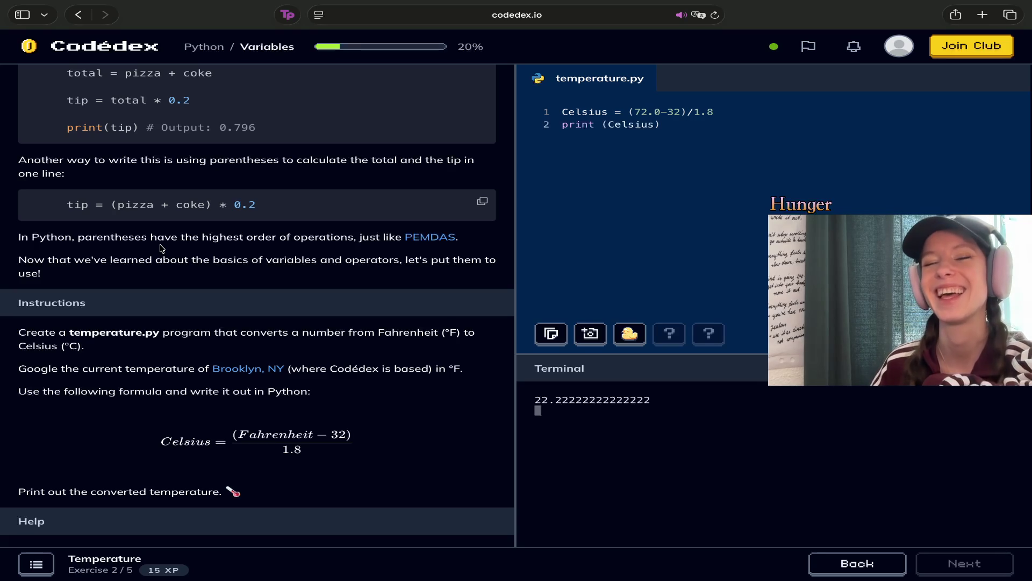
key("super+Tab")
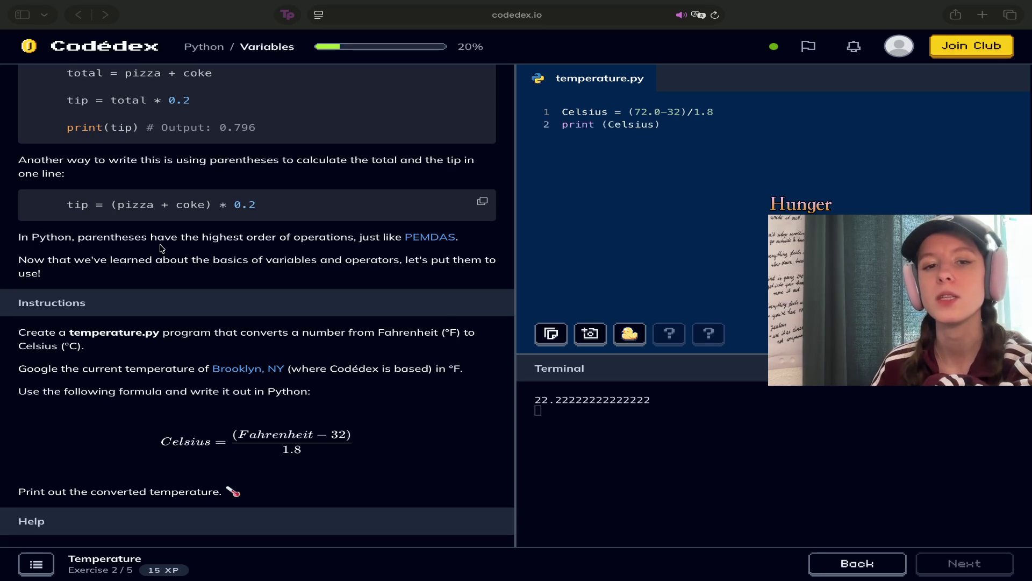
left_click(563, 114)
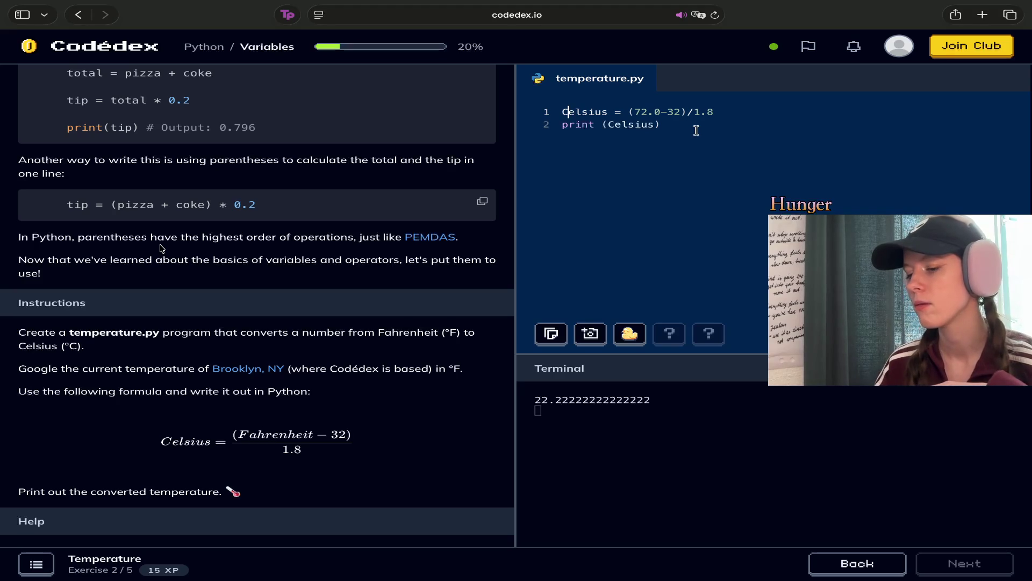
Lowercase the variable to celsius, run to earn +15 XP, and continue to the BMI exercise
key("BackSpace")
type("c")
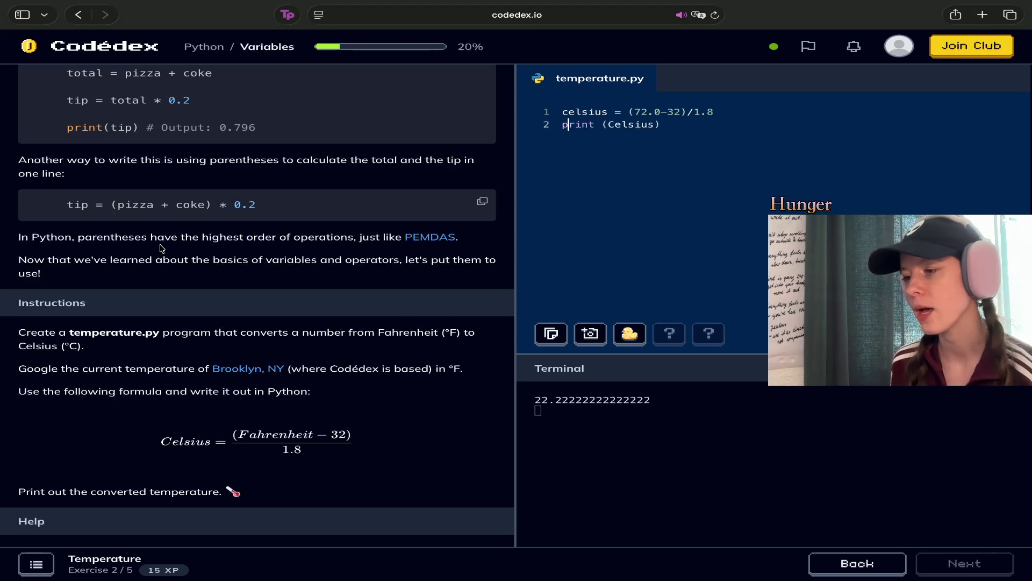
key("Right")
key("Right")
key("Right")
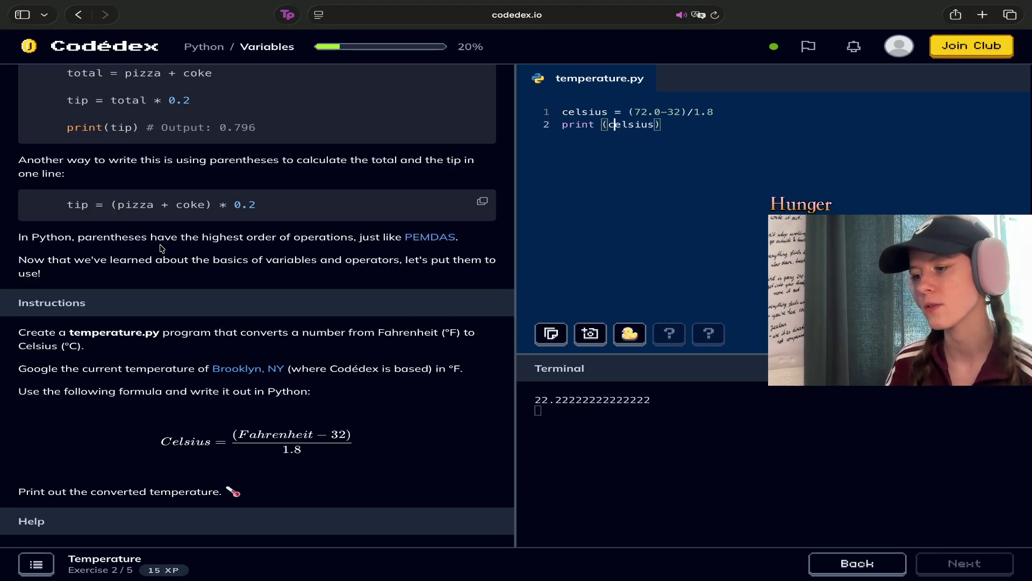
key("super+Return")
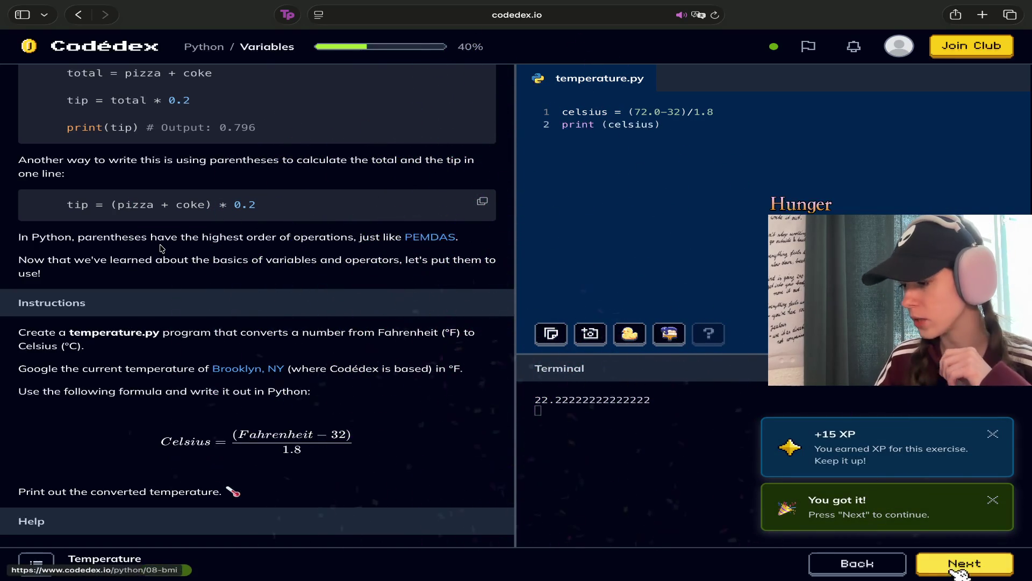
left_click(950, 570)
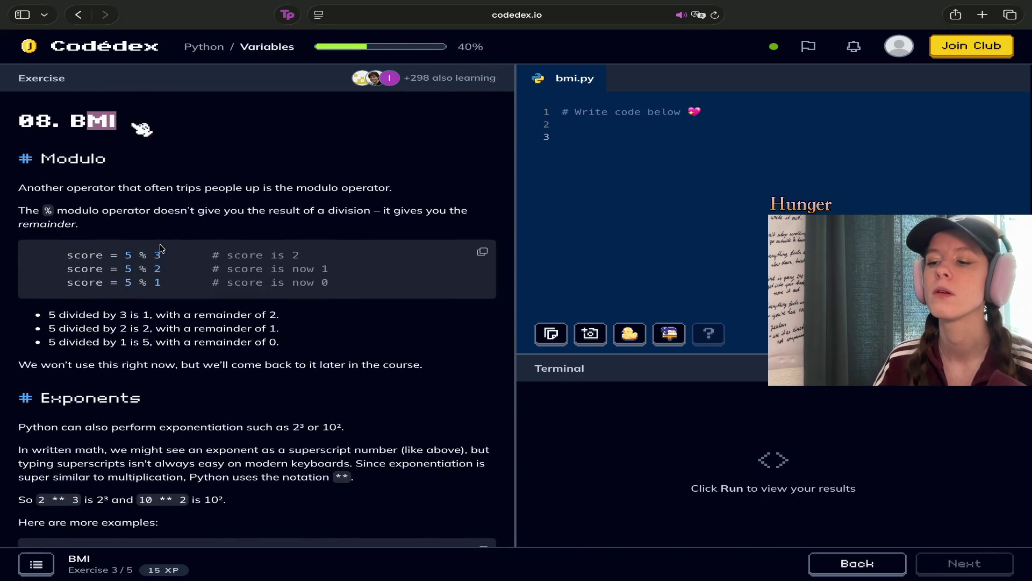
scroll(159, 248, "down", 1)
scroll(160, 248, "up", 1)
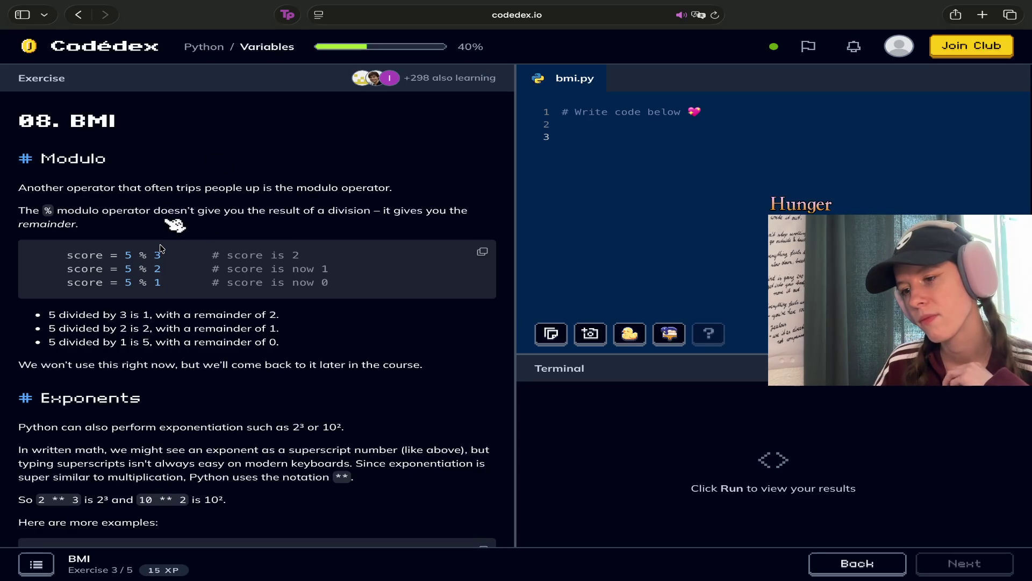
scroll(160, 248, "down", 4)
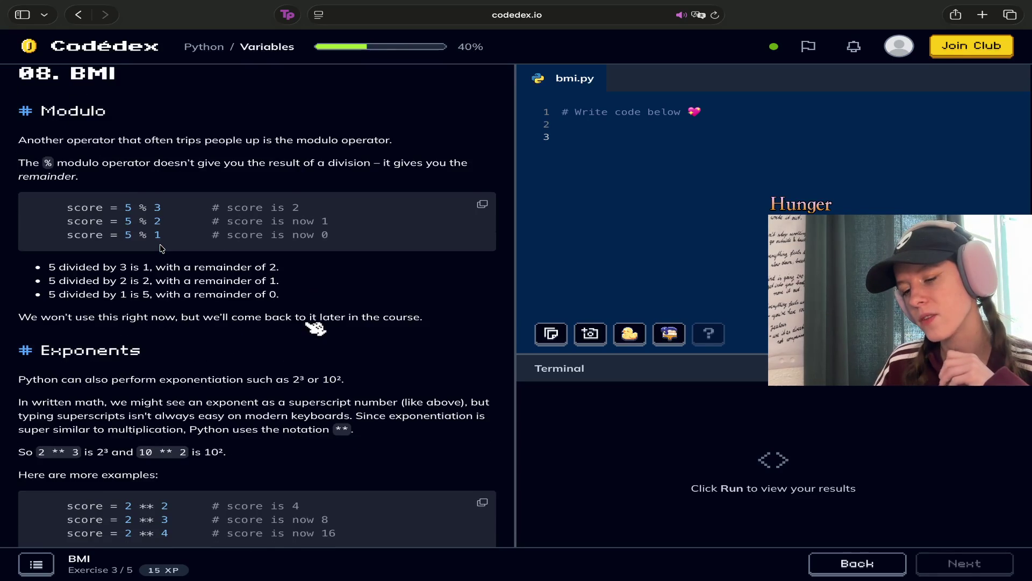
scroll(160, 248, "down", 7)
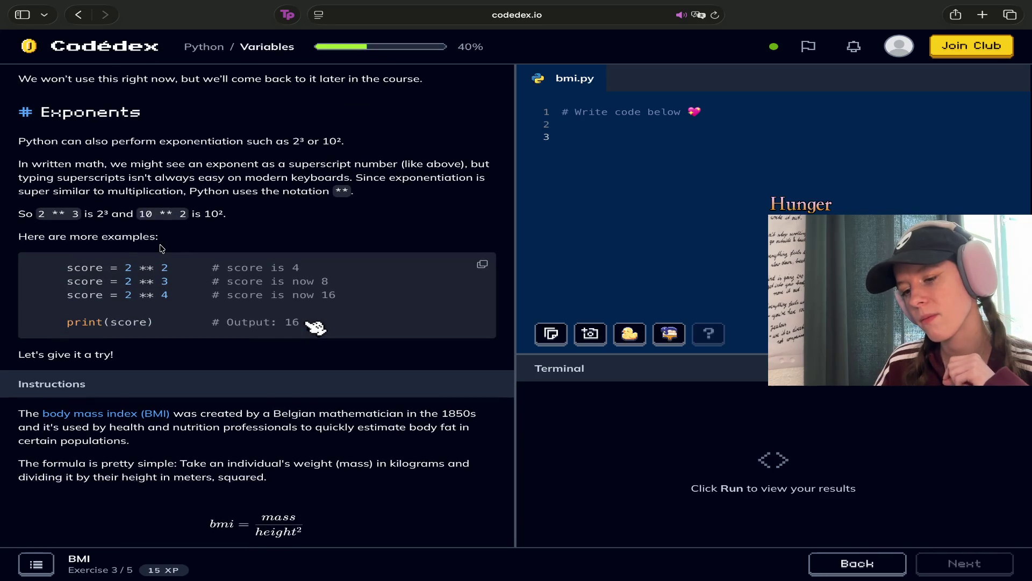
scroll(160, 248, "up", 11)
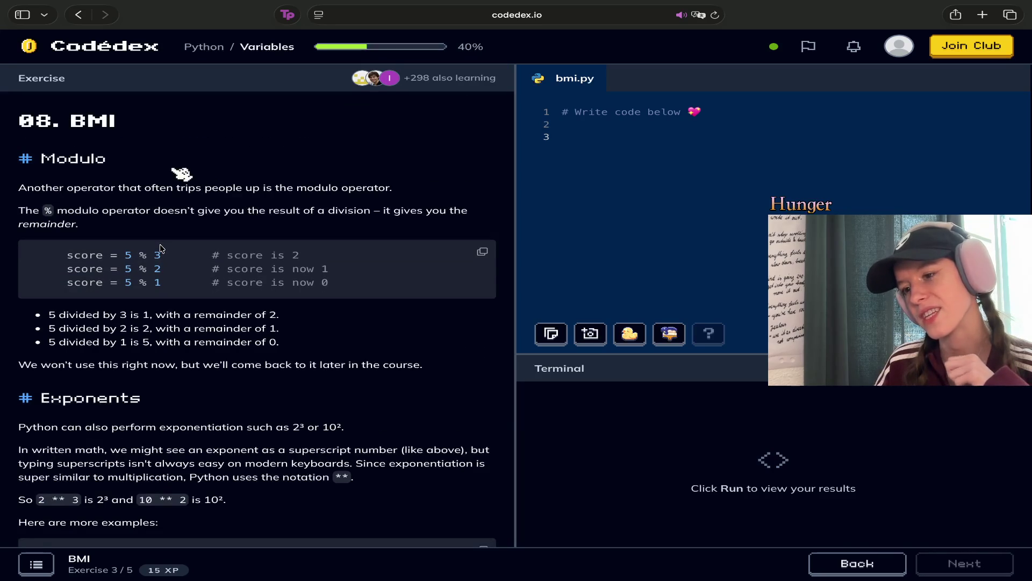
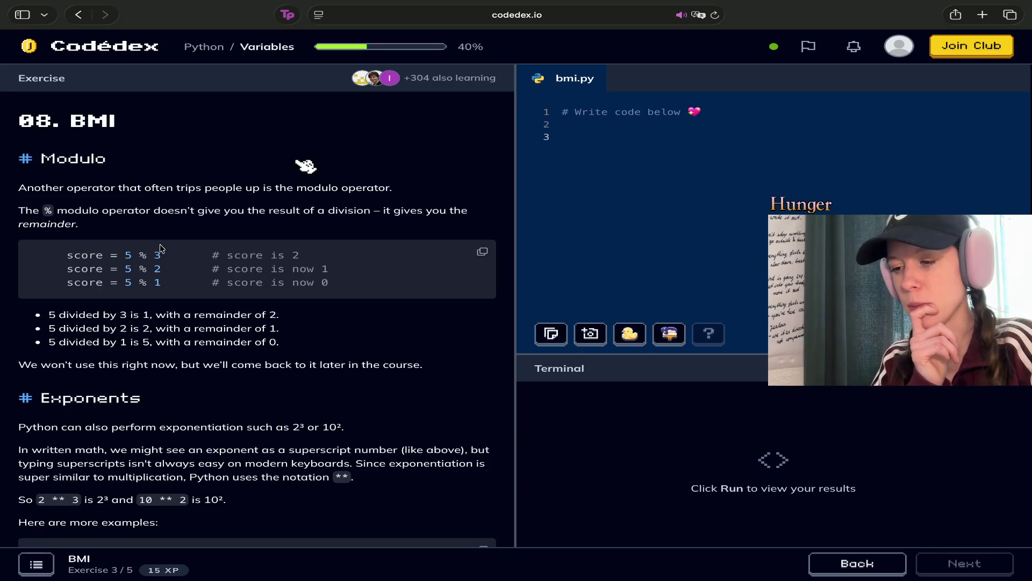
Scroll the BMI lesson down to the Exponents examples and clear the highlighted exponentiation sentence
scroll(160, 248, "down", 2)
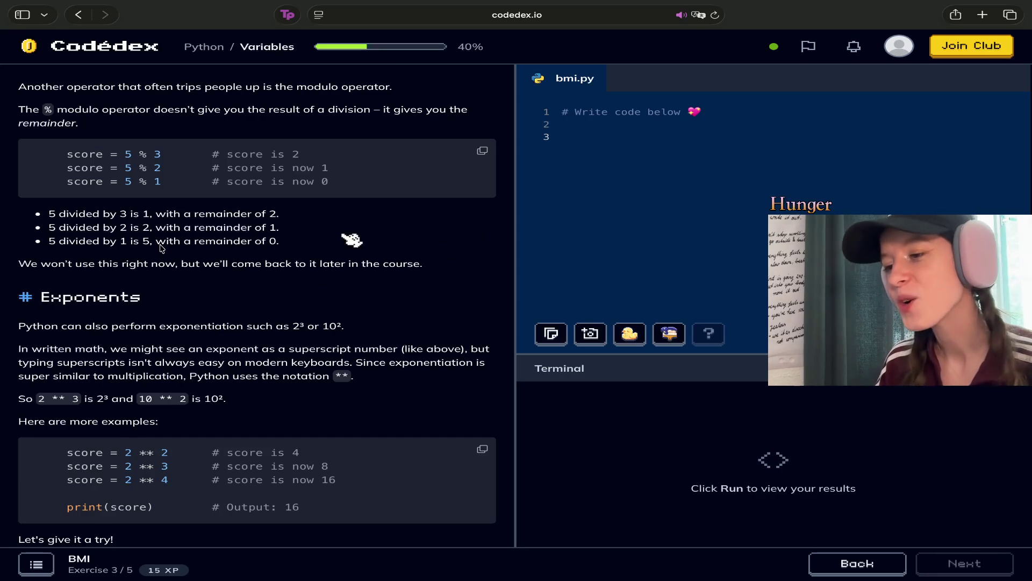
scroll(160, 248, "down", 3)
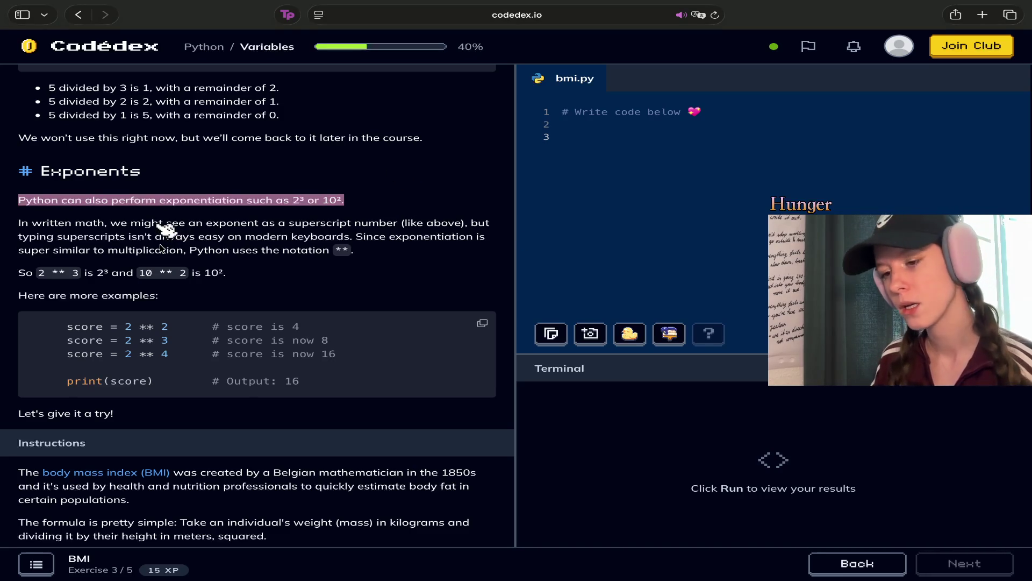
left_click(221, 138)
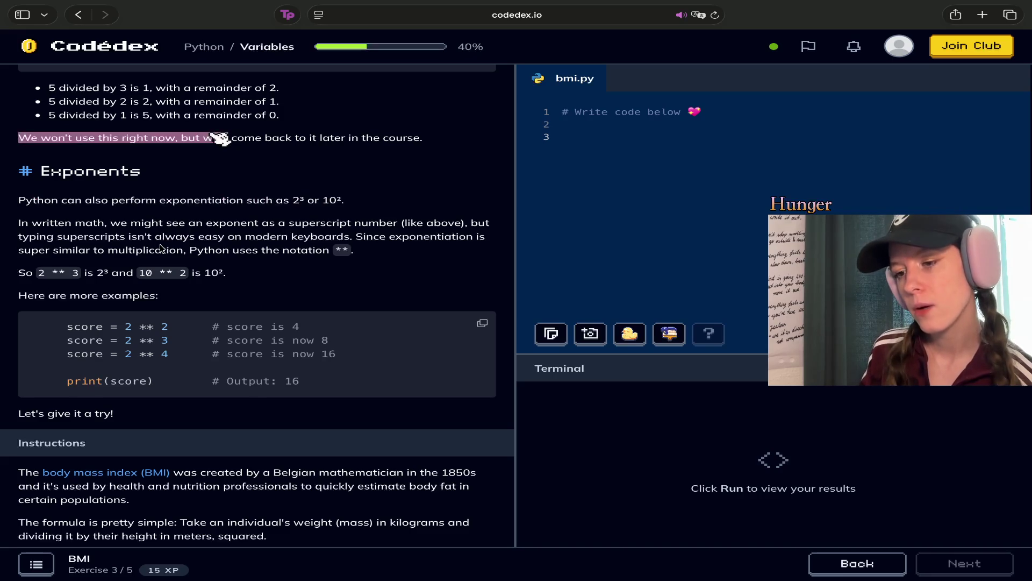
left_click(218, 140)
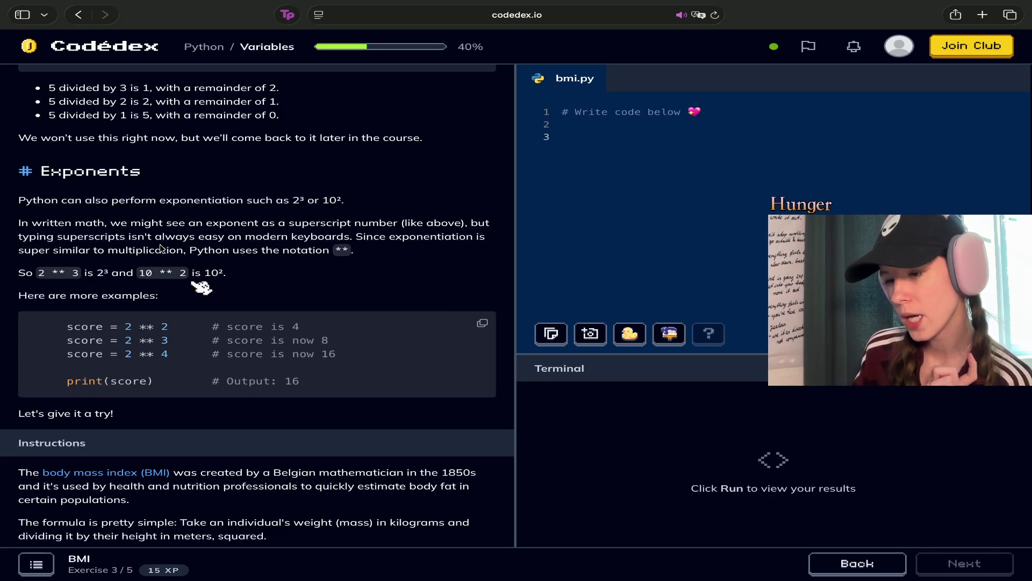
scroll(161, 249, "down", 2)
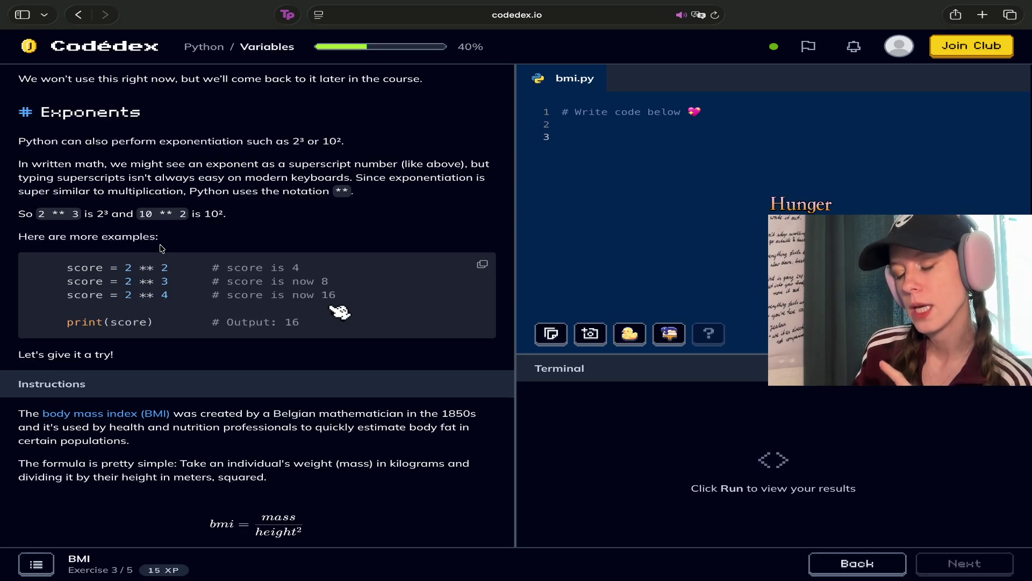
Scroll back up to the Modulo examples, then down through Exponents to the BMI formula in Instructions
scroll(161, 247, "up", 5)
scroll(160, 248, "down", 5)
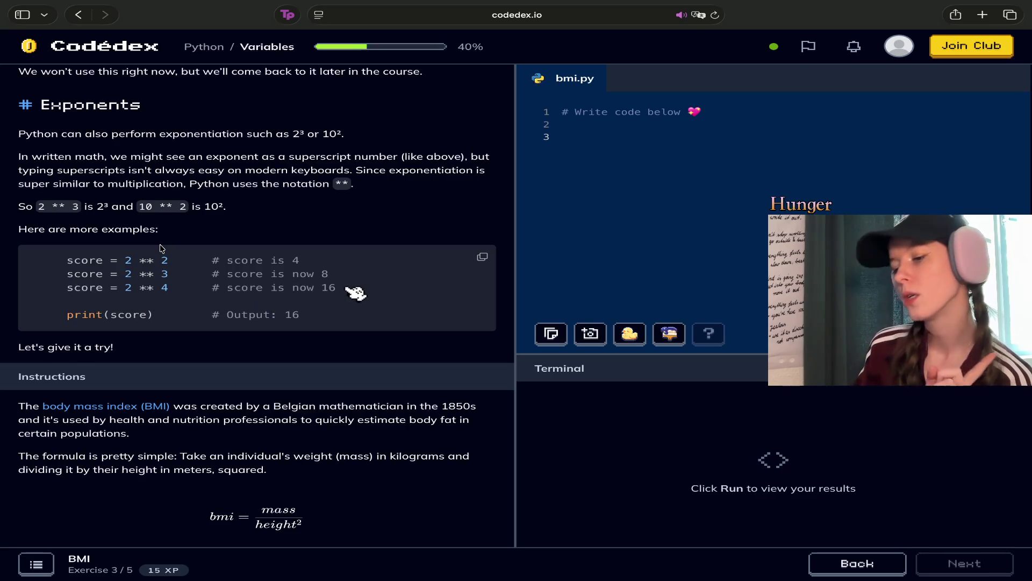
scroll(162, 248, "up", 4)
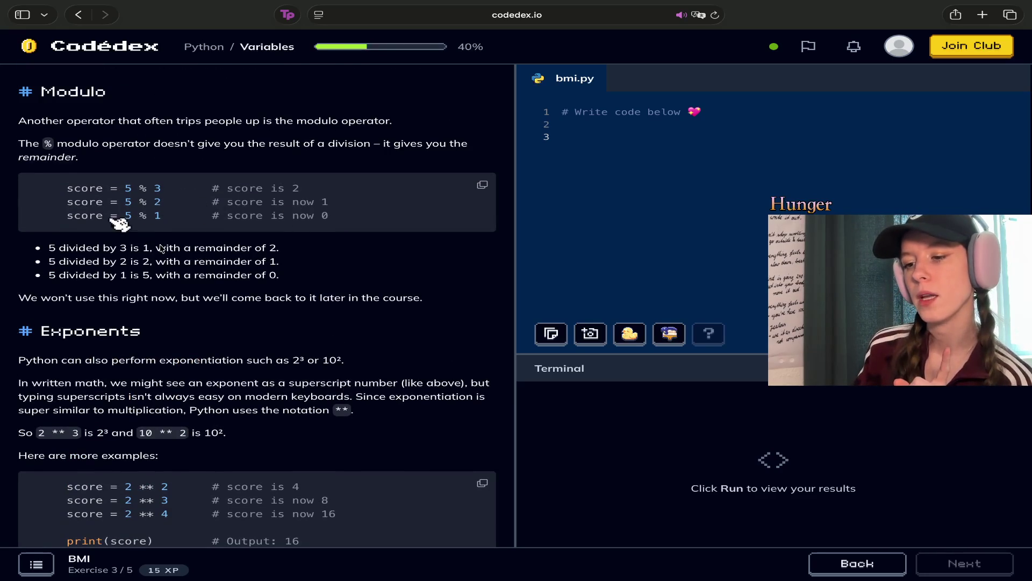
scroll(161, 248, "down", 4)
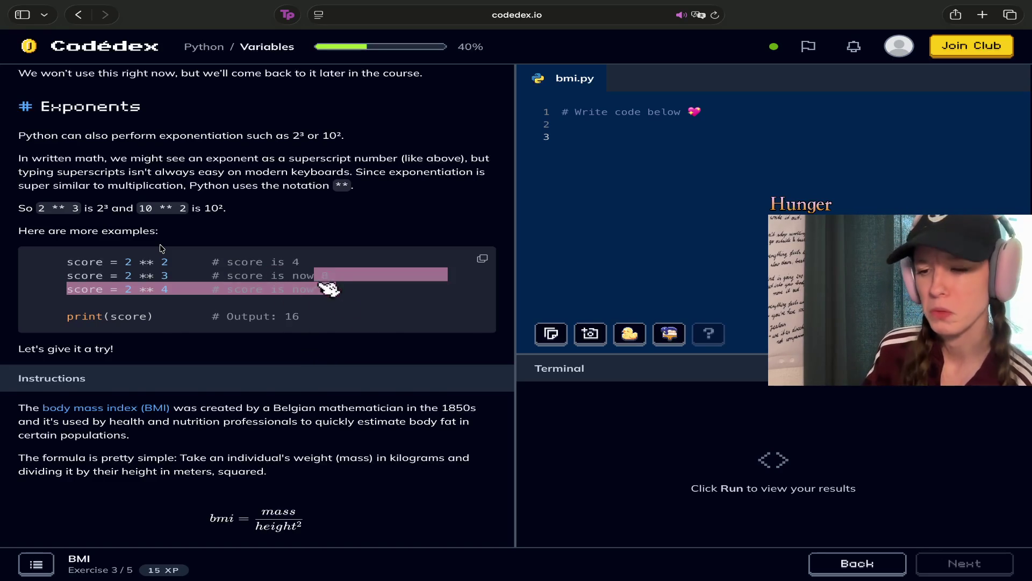
scroll(161, 249, "down", 2)
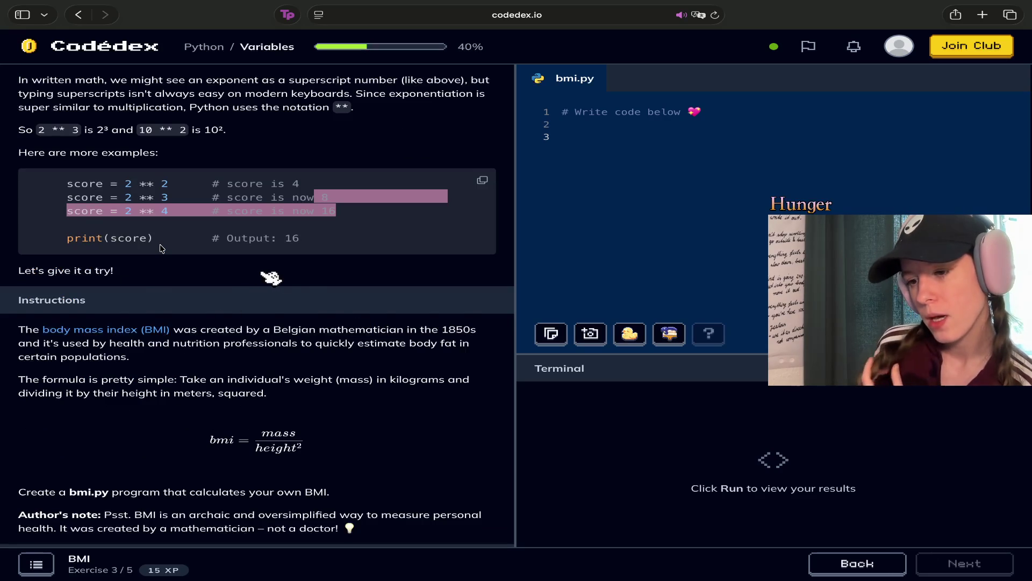
scroll(162, 249, "down", 1)
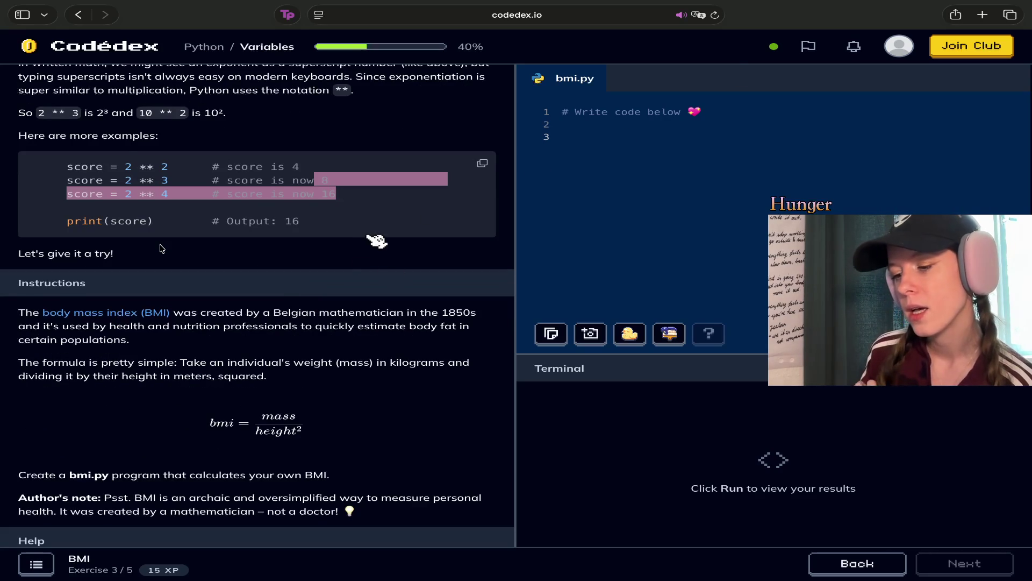
scroll(162, 248, "down", 1)
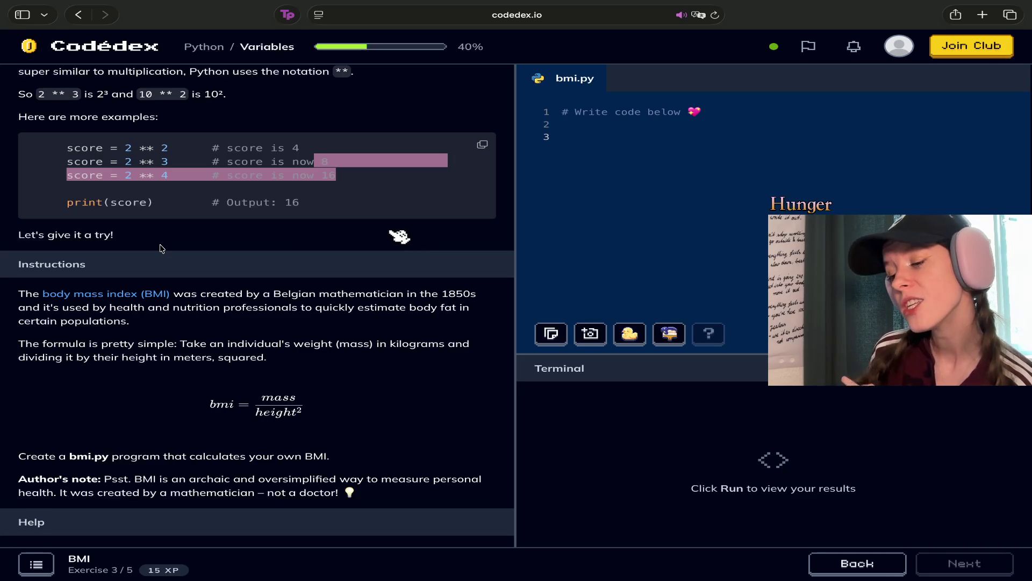
scroll(161, 248, "down", 1)
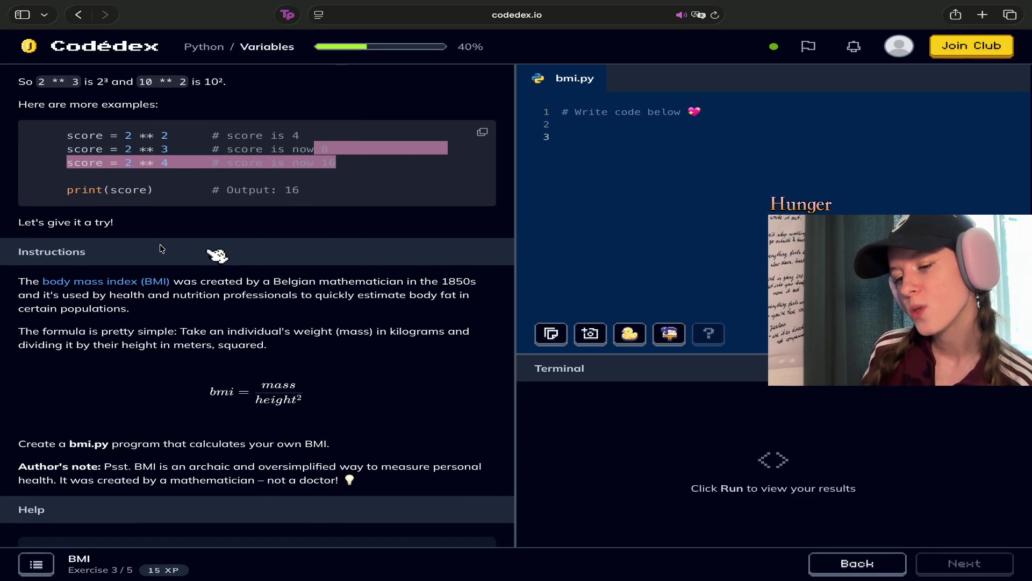
scroll(161, 249, "down", 1)
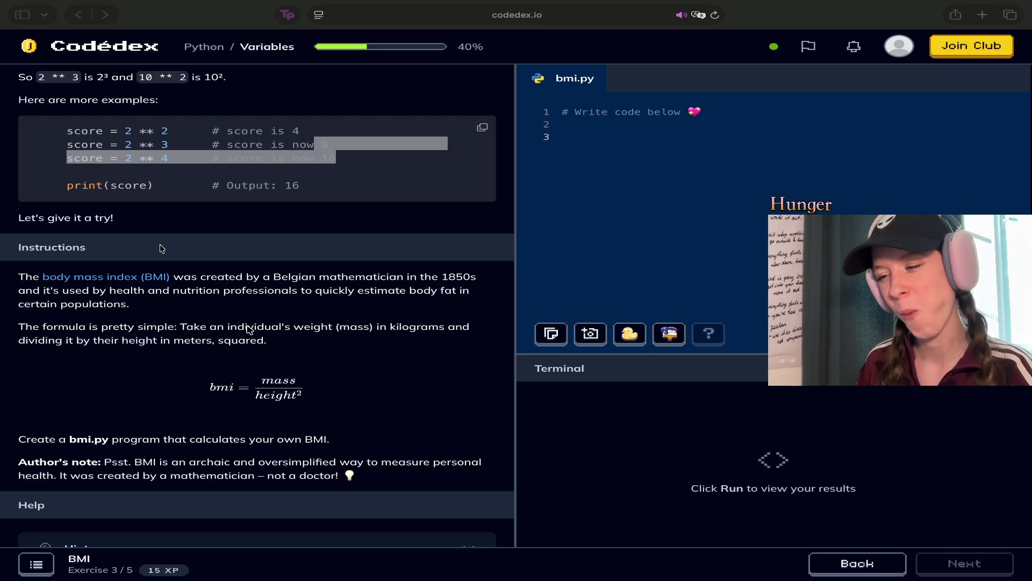
Bring the BMI lesson pane back into focus
left_click(345, 156)
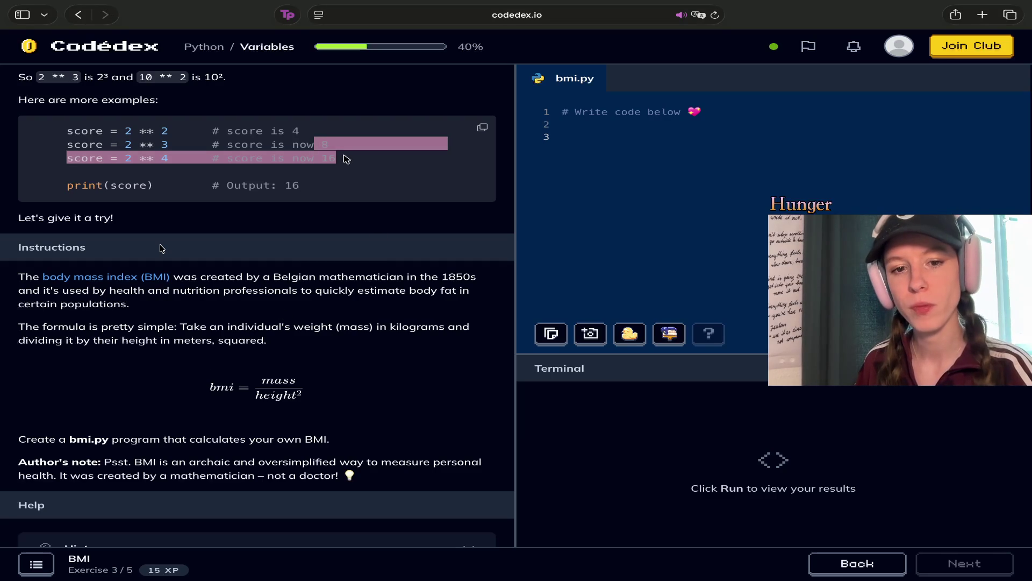
left_click(345, 159)
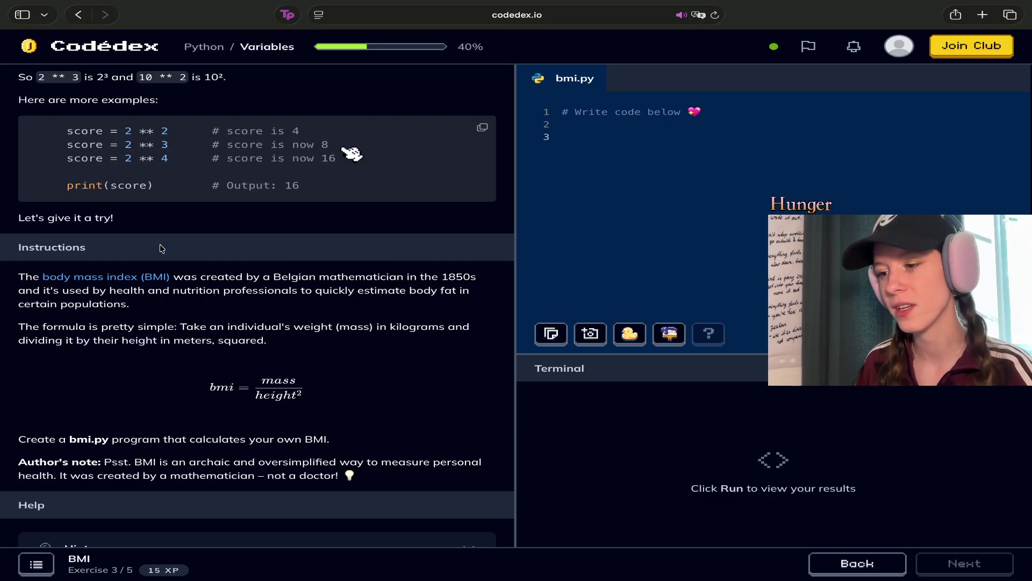
triple_click(339, 159)
mouse_move(387, 159)
left_mouse_down()
mouse_move(65, 131)
mouse_move(421, 161)
mouse_move(124, 159)
mouse_move(66, 141)
left_mouse_up()
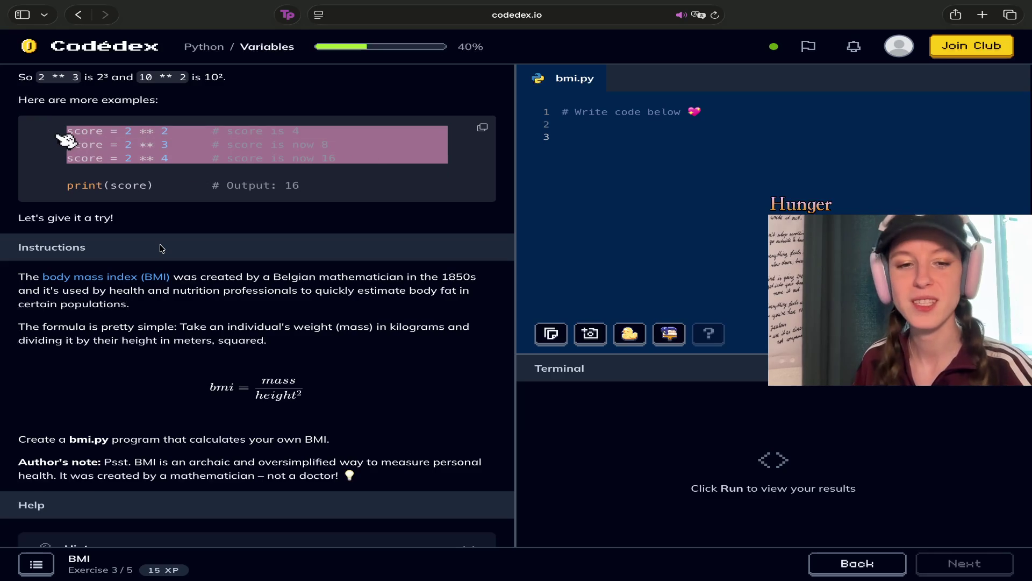
mouse_move(360, 165)
left_mouse_down()
mouse_move(88, 152)
mouse_move(48, 139)
mouse_move(67, 132)
left_mouse_up()
left_click(374, 169)
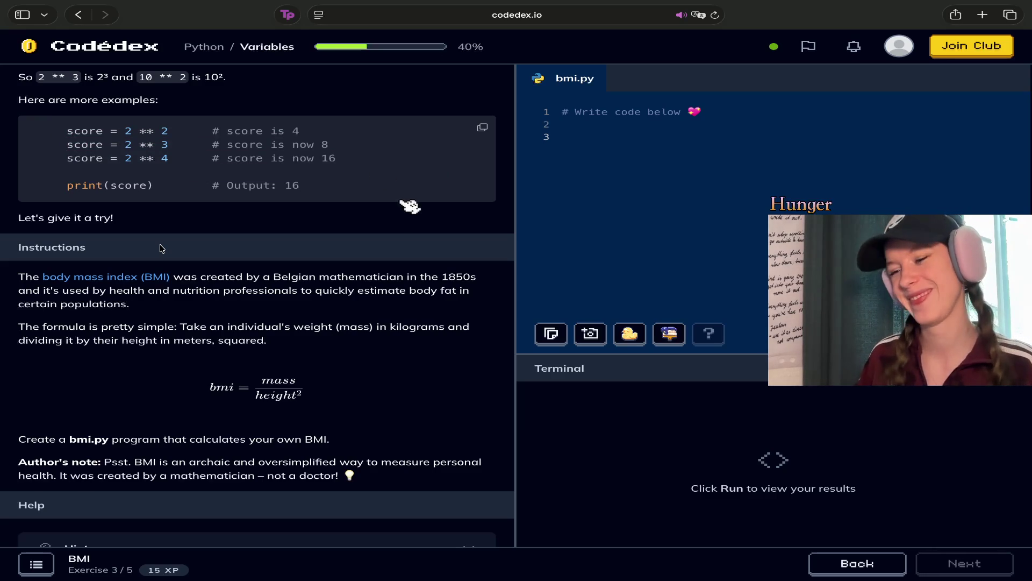
scroll(398, 199, "down", 3)
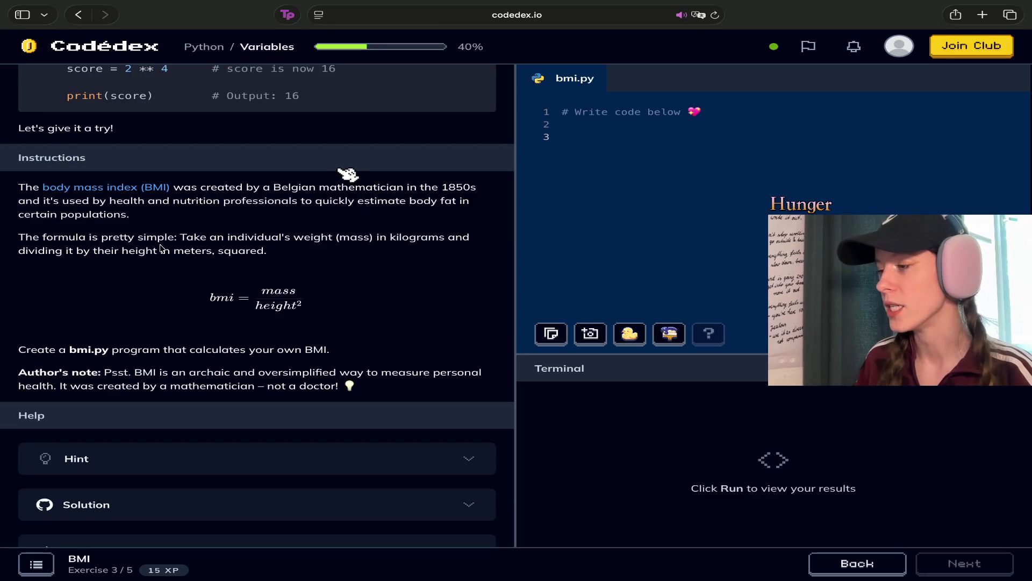
mouse_move(371, 4)
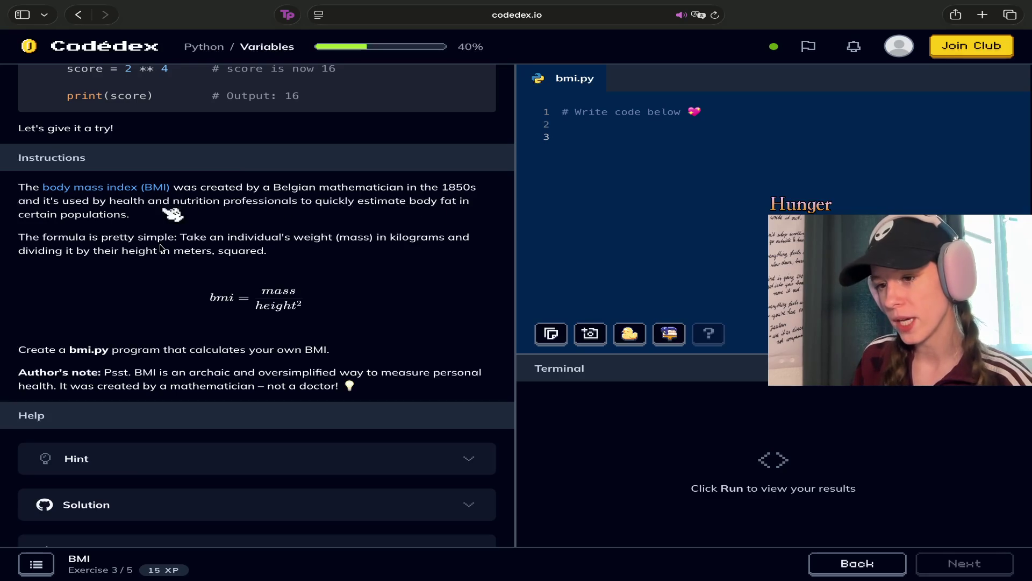
scroll(161, 248, "down", 1)
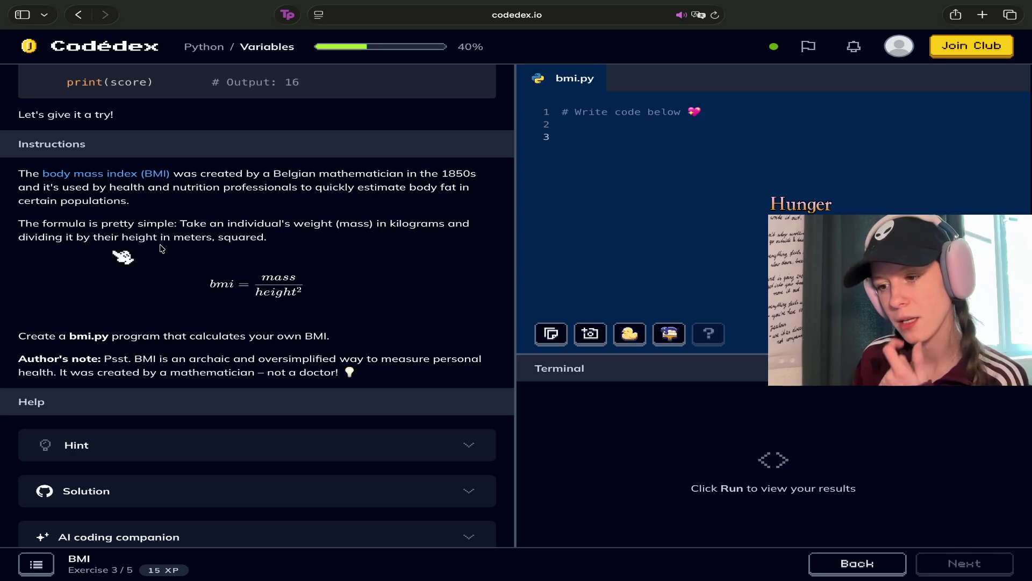
scroll(161, 247, "down", 1)
scroll(161, 248, "down", 2)
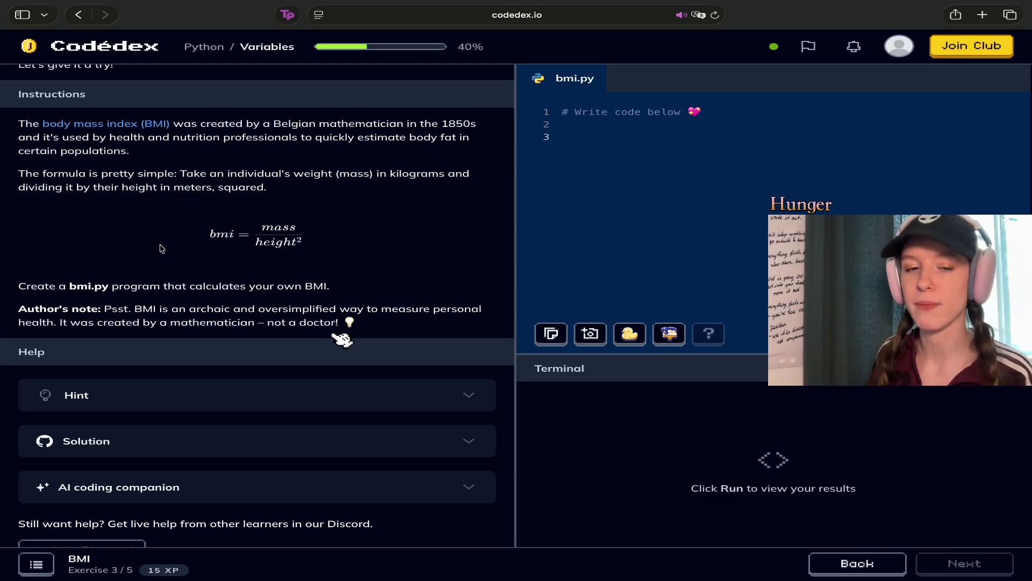
mouse_move(358, 323)
left_mouse_down()
mouse_move(24, 317)
mouse_move(123, 318)
left_mouse_up()
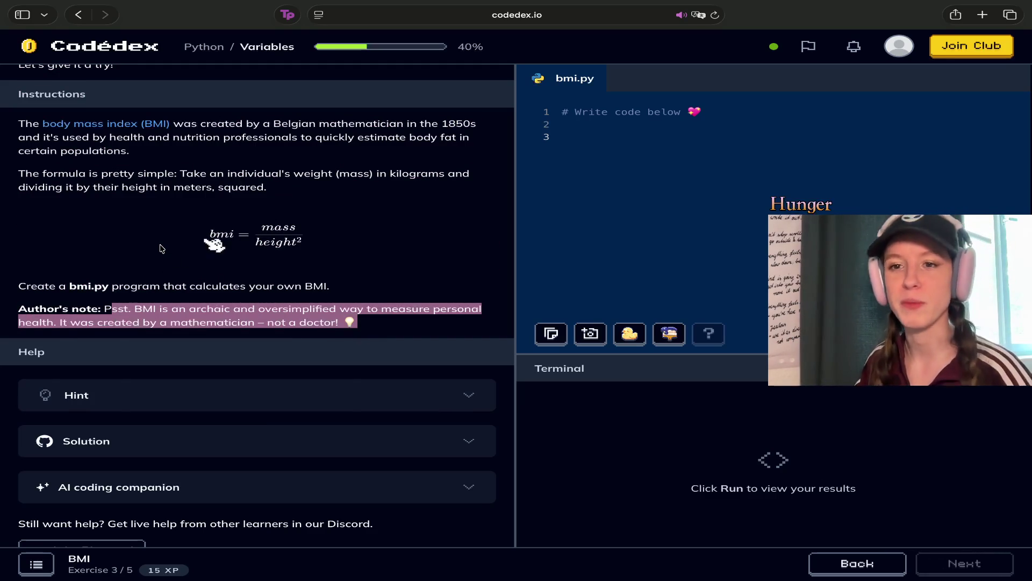
left_click(415, 265)
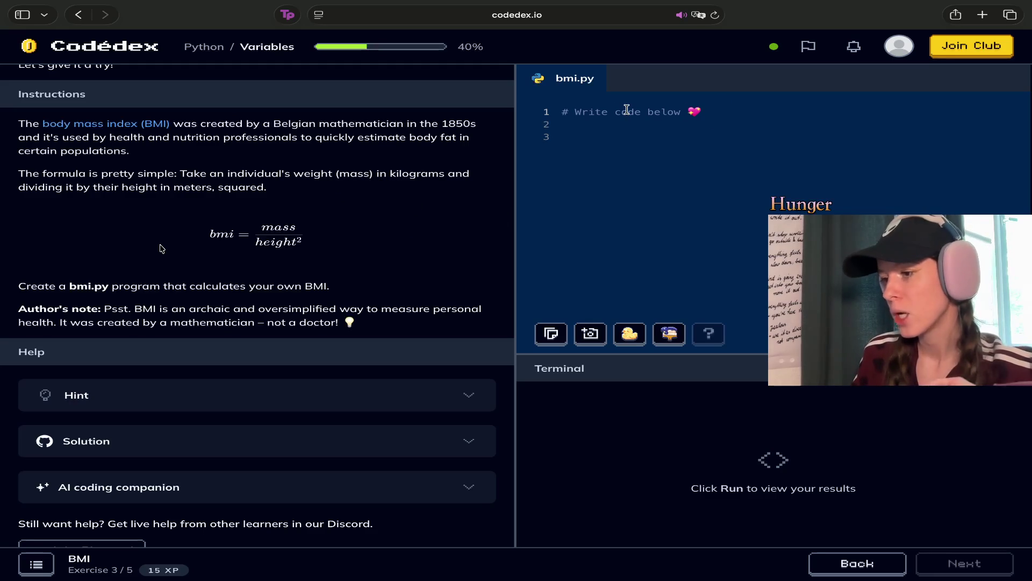
double_click(581, 111)
Replace the '# Write code below' comment on line 1 of bmi.py with bmi
left_click(576, 111)
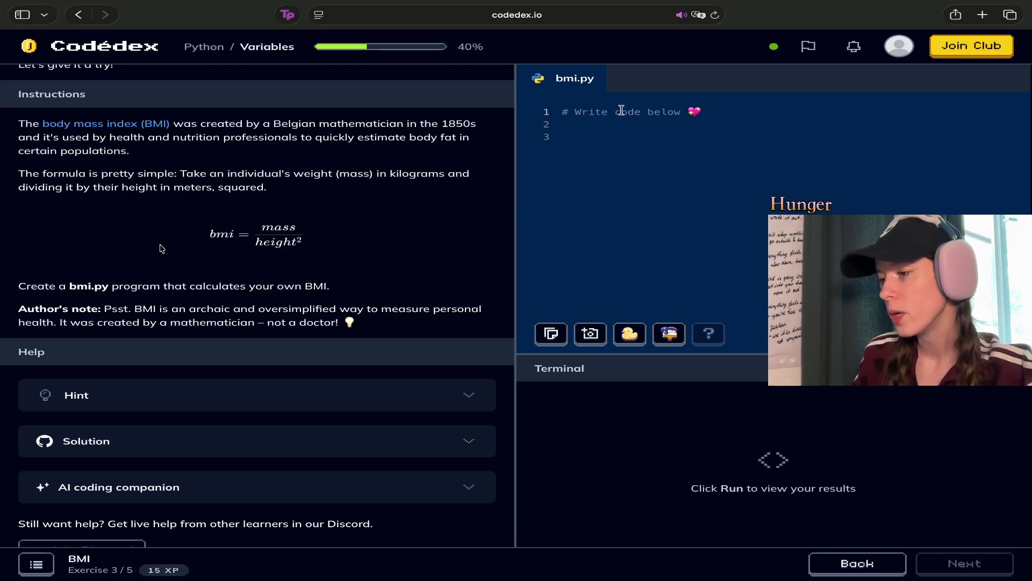
left_click_drag(540, 111, 721, 112)
key("BackSpace")
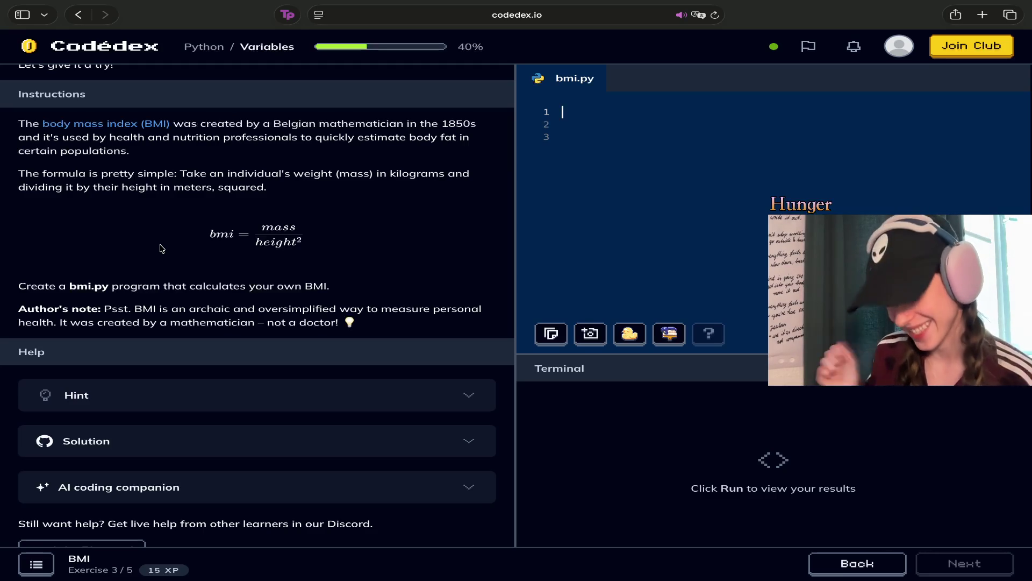
type("bmi")
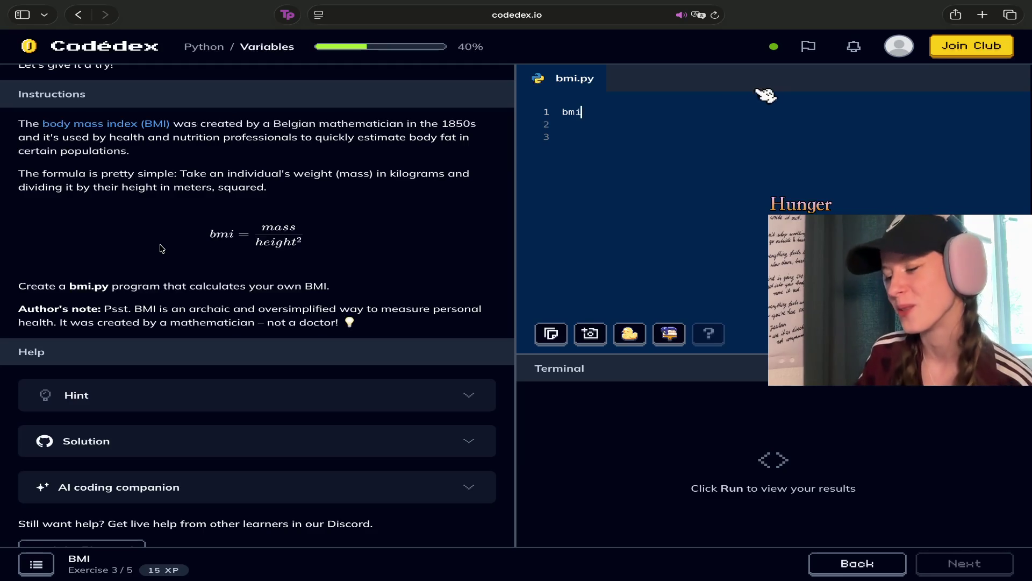
Step back to the finished Temperature exercise, then forward again to the BMI exercise
left_click(904, 561)
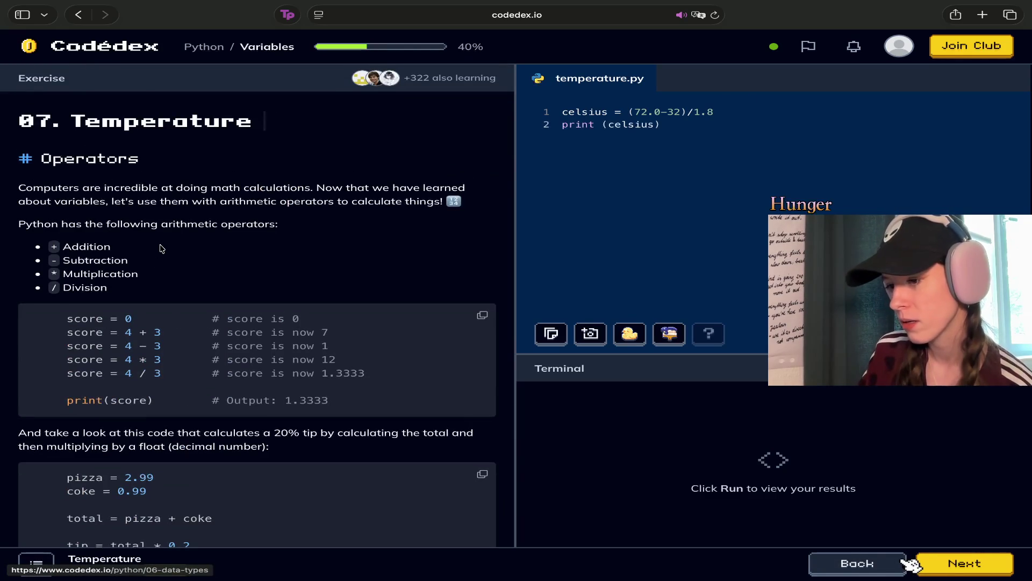
scroll(215, 414, "down", 10)
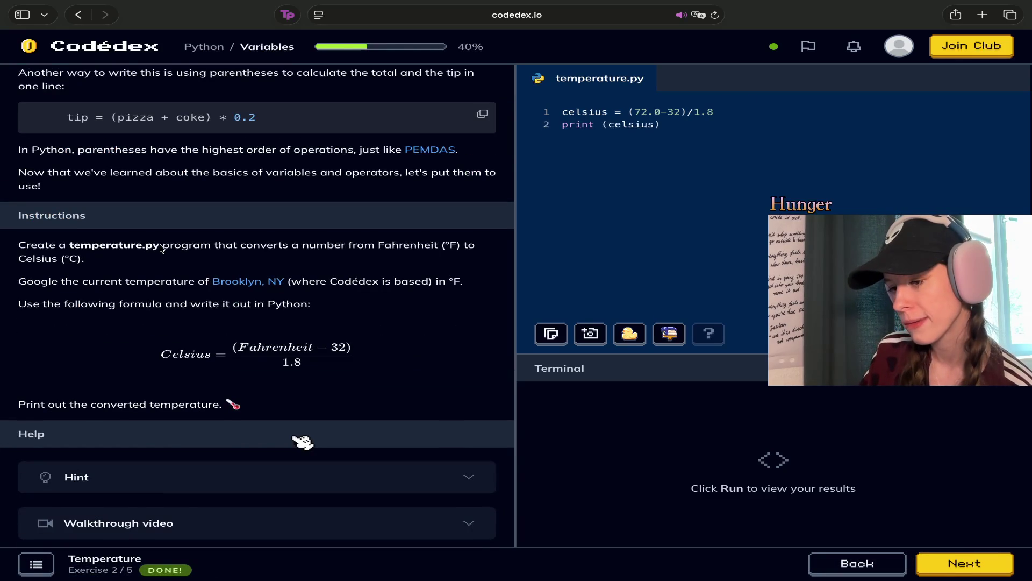
left_click(947, 563)
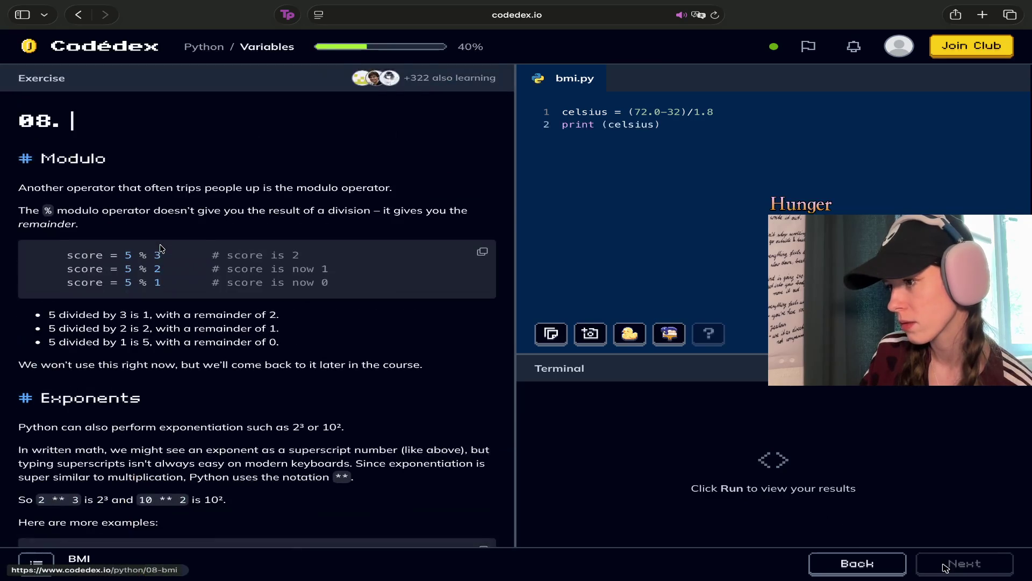
left_click(858, 563)
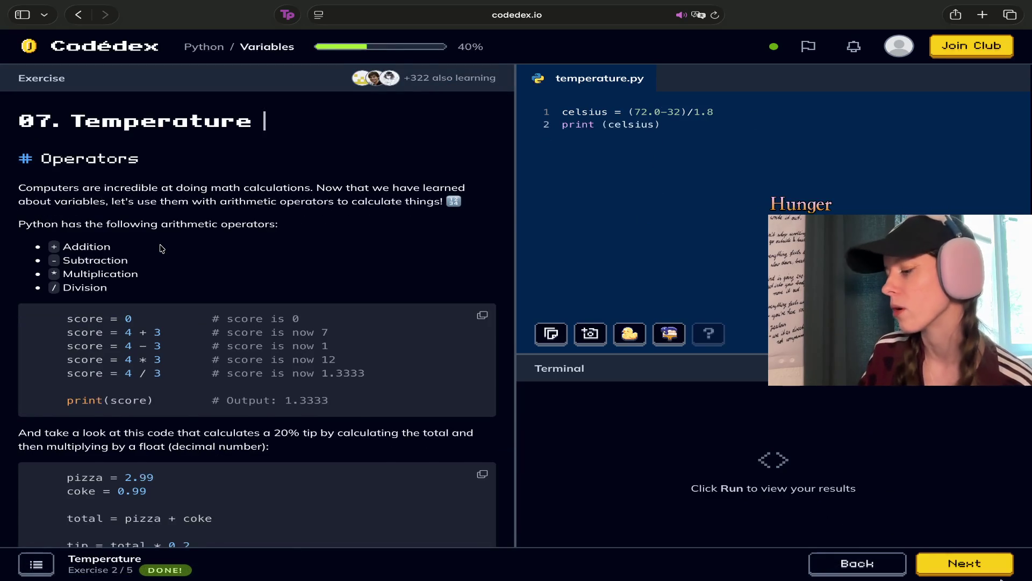
left_click(967, 569)
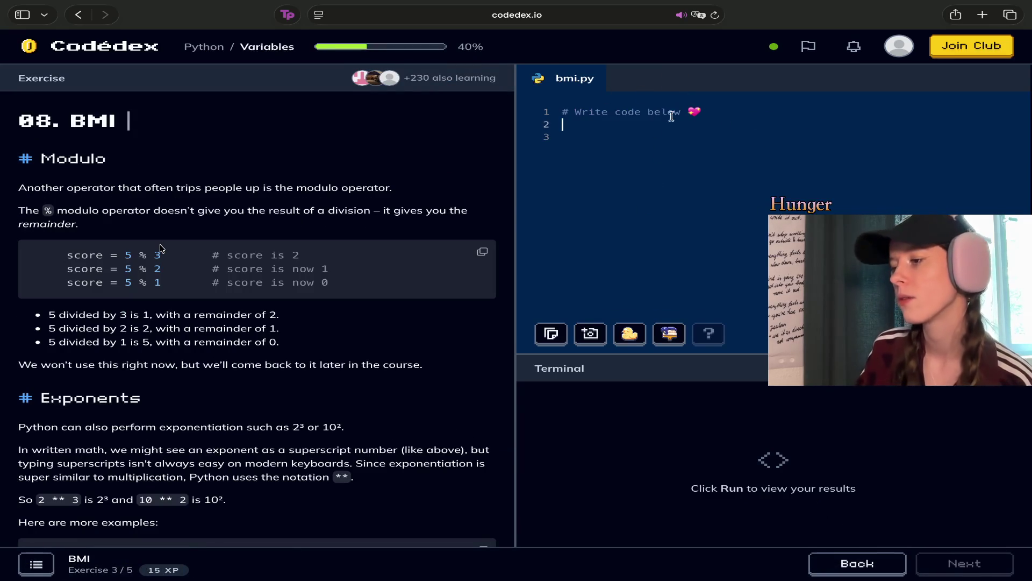
Write the first BMI formula, bmi = 3000/30, on line 1 of bmi.py, fixing typos along the way
triple_click(563, 116)
type("BM")
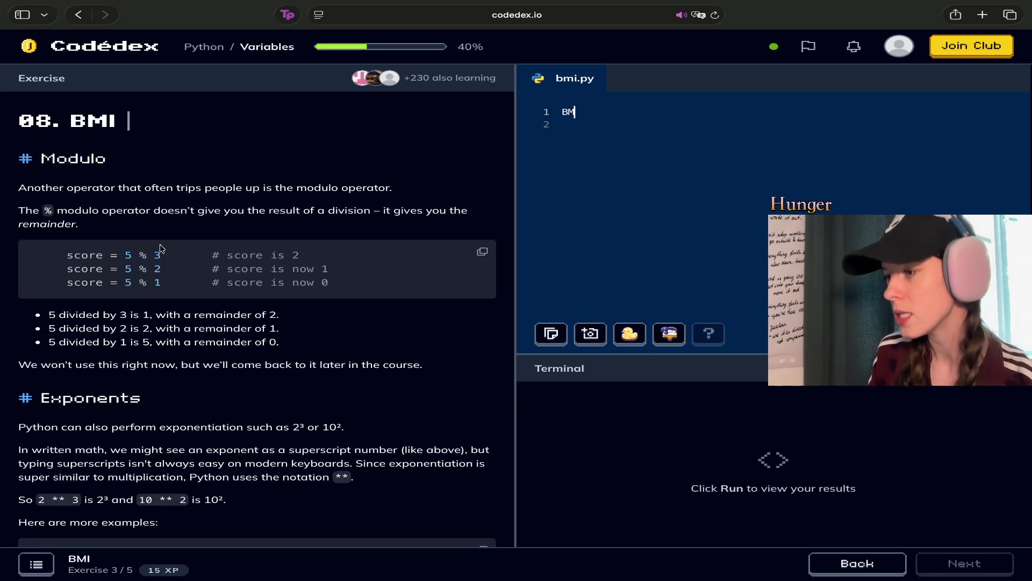
key("BackSpace")
key("BackSpace")
type("bm")
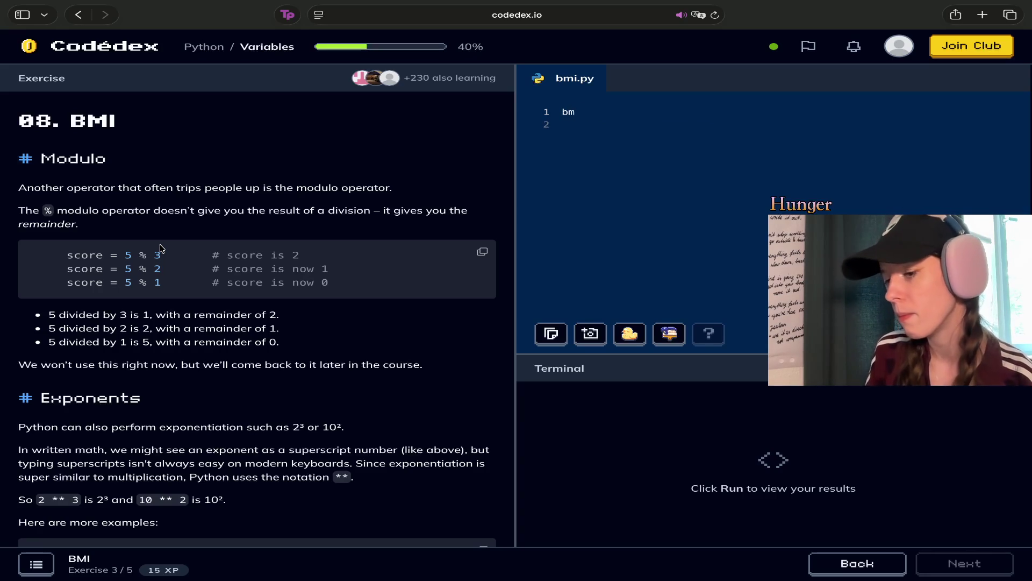
type("i")
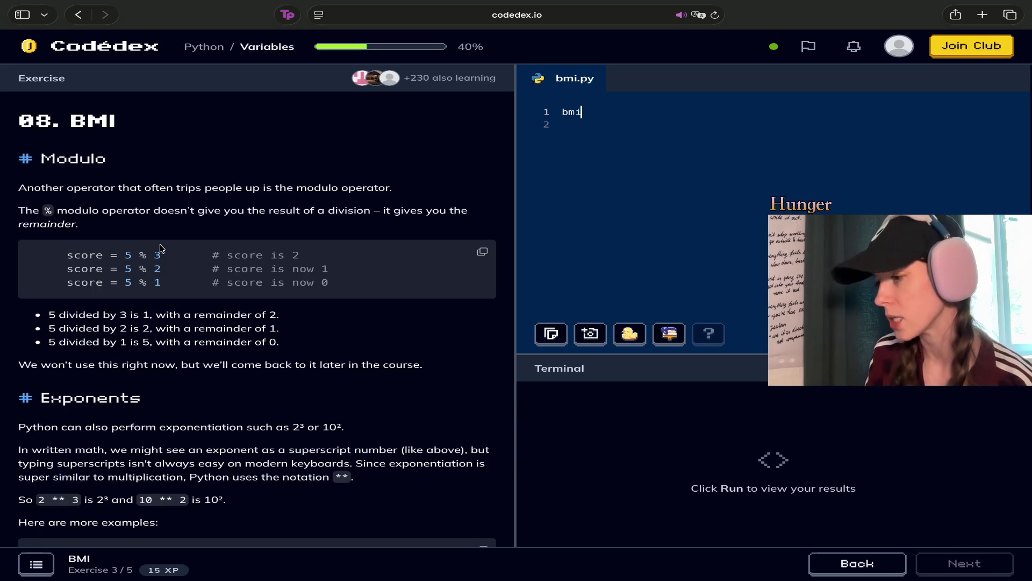
type(" =")
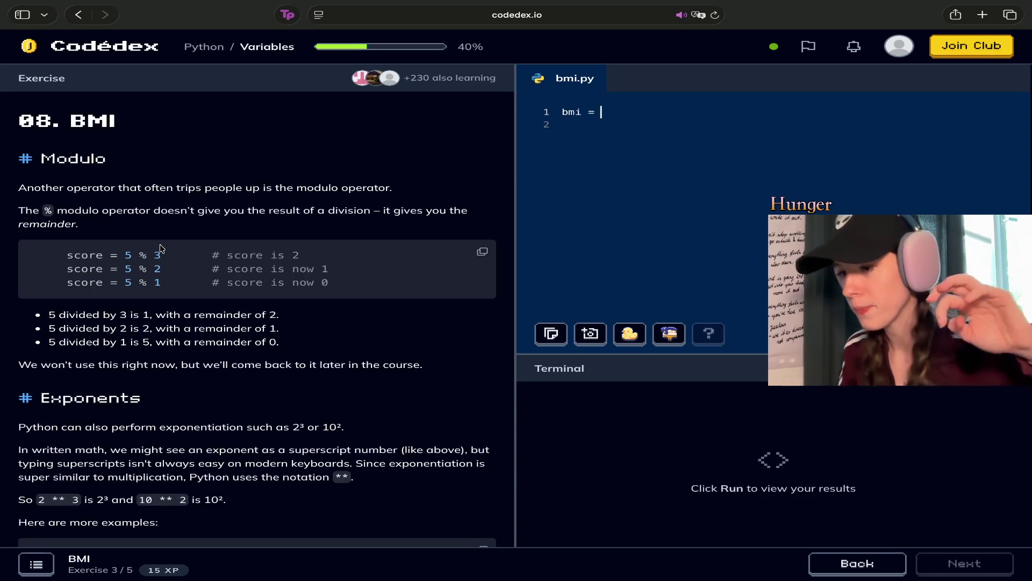
scroll(160, 248, "down", 10)
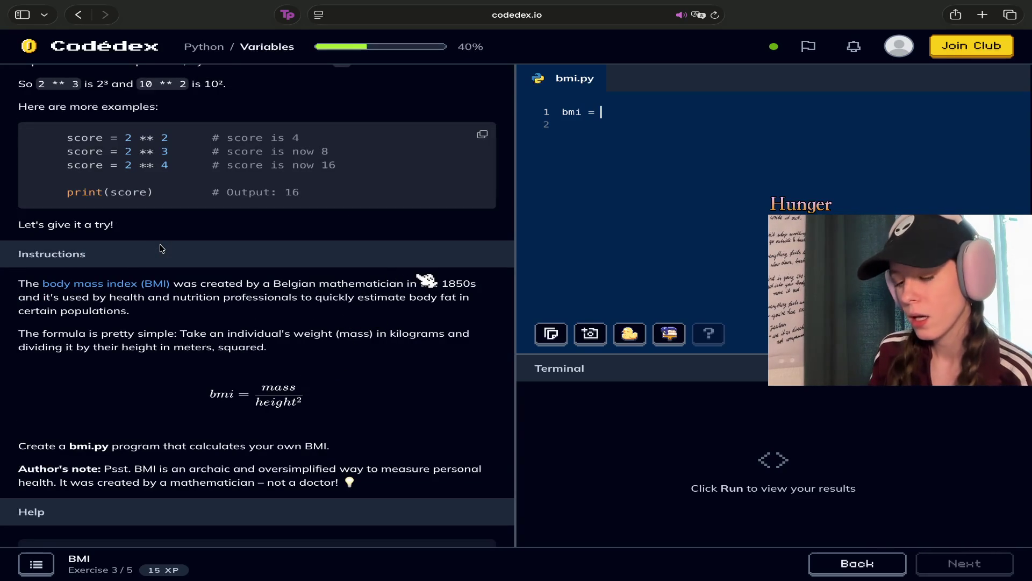
type("10")
key("BackSpace")
key("BackSpace")
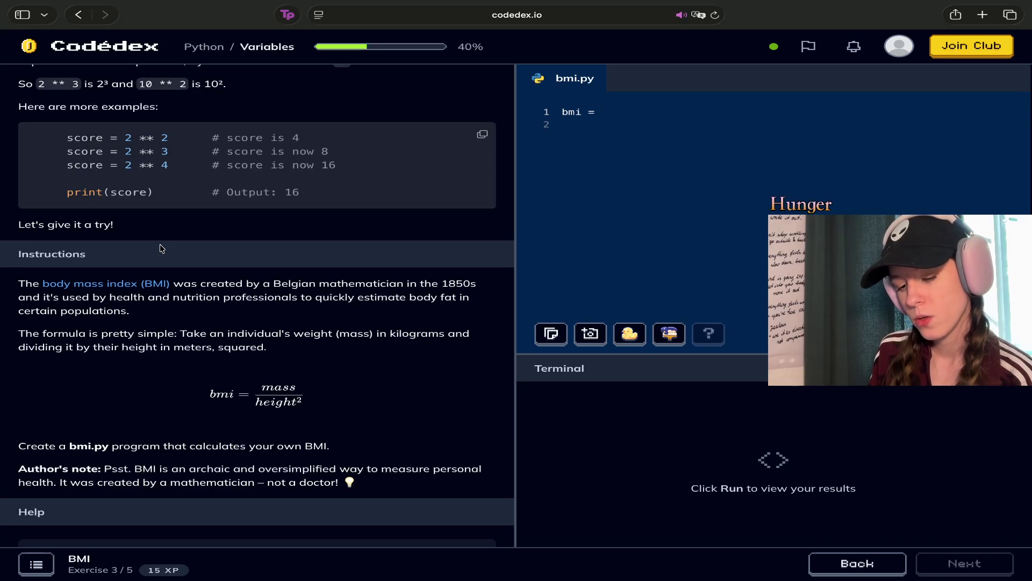
type("3000")
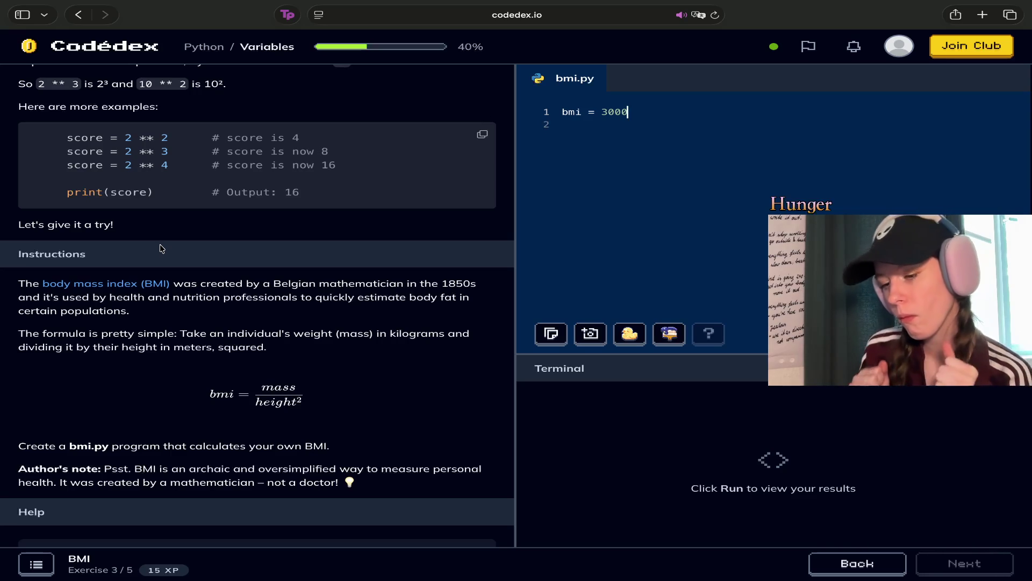
type("/")
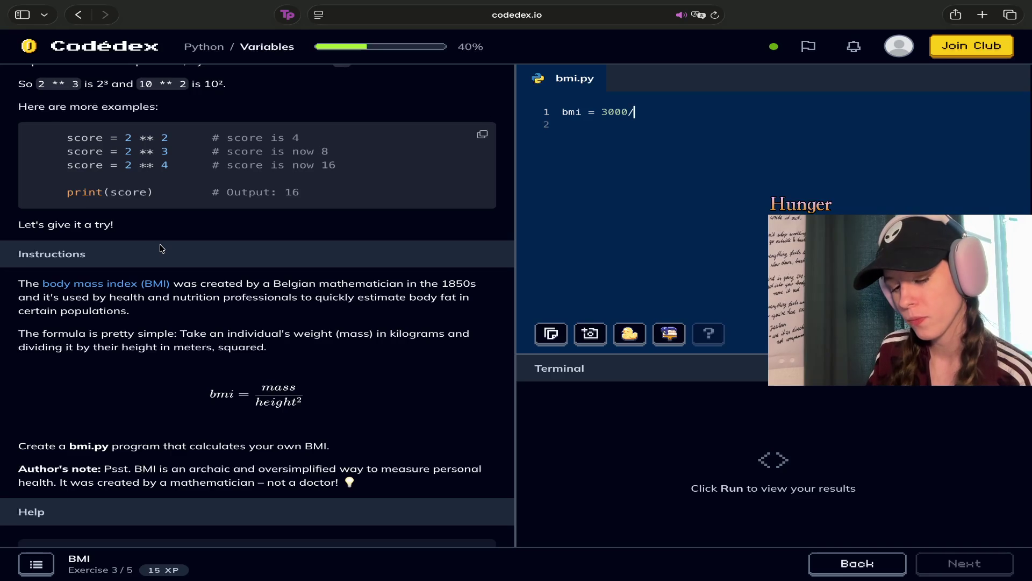
type("3")
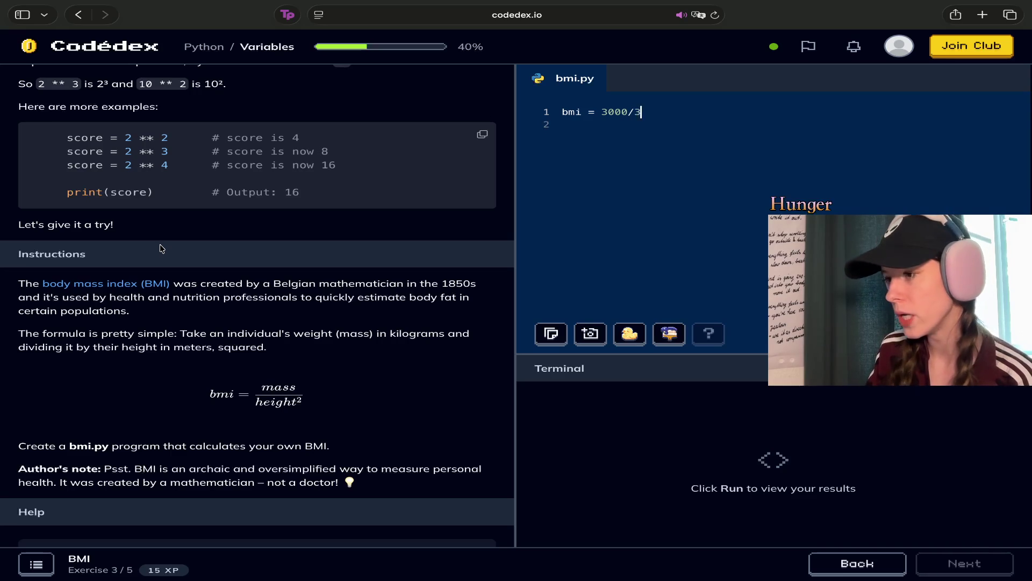
type("0")
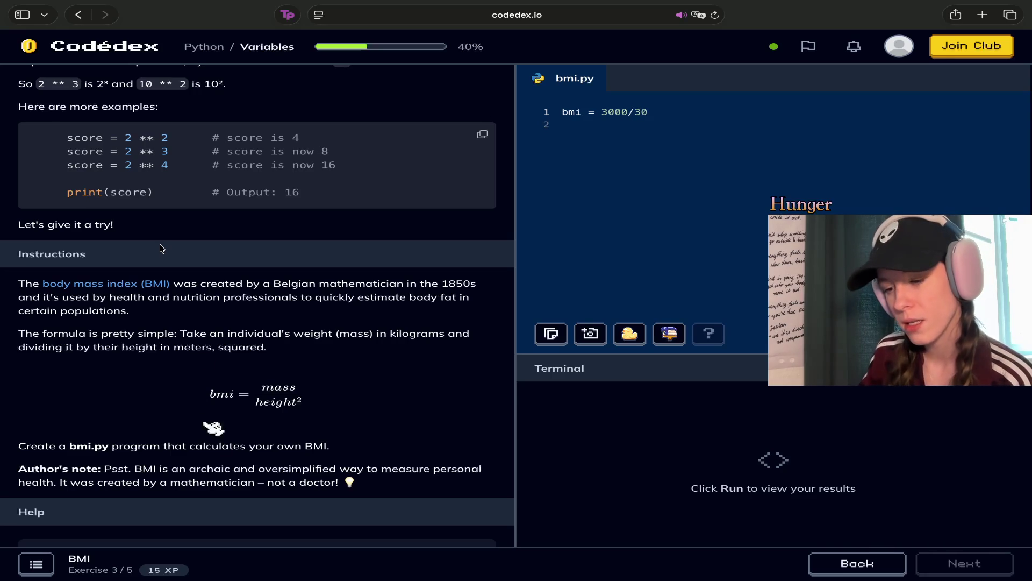
scroll(162, 248, "up", 1)
Edit line 1 toward bmi = 3000/3**2, trimming the extra zeros from the height value
scroll(162, 249, "up", 2)
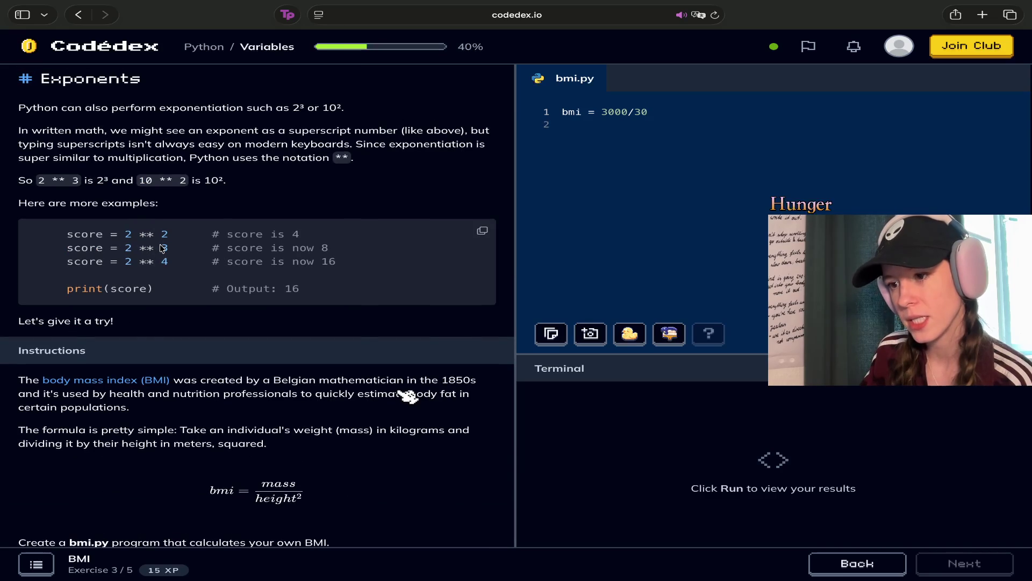
scroll(162, 249, "down", 4)
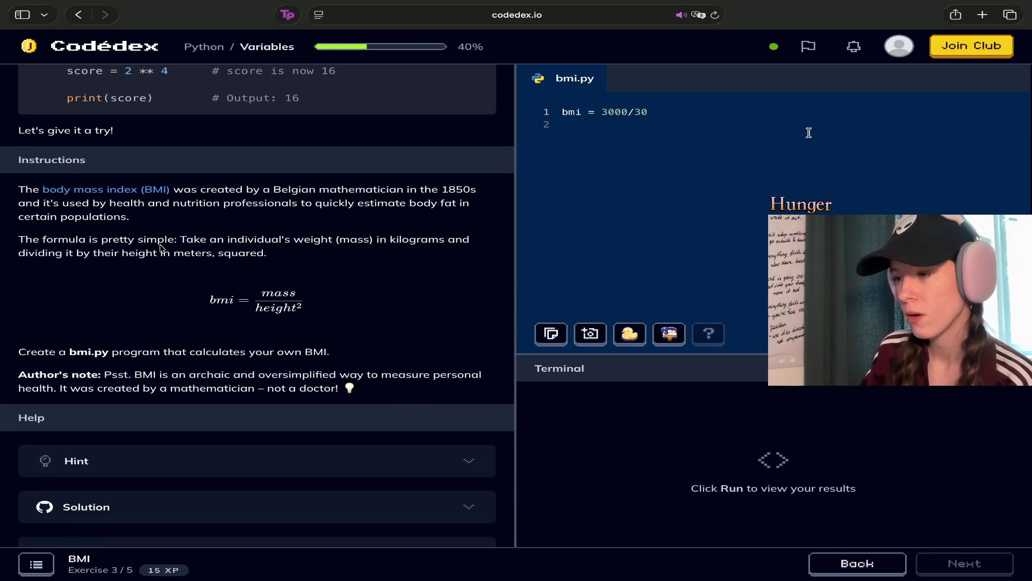
type("0**2")
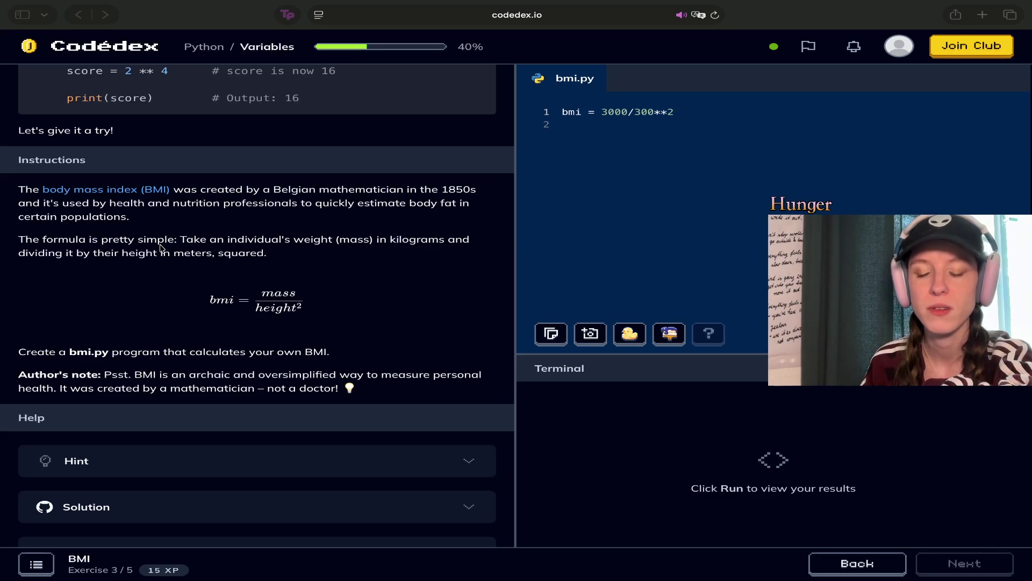
left_click(673, 112)
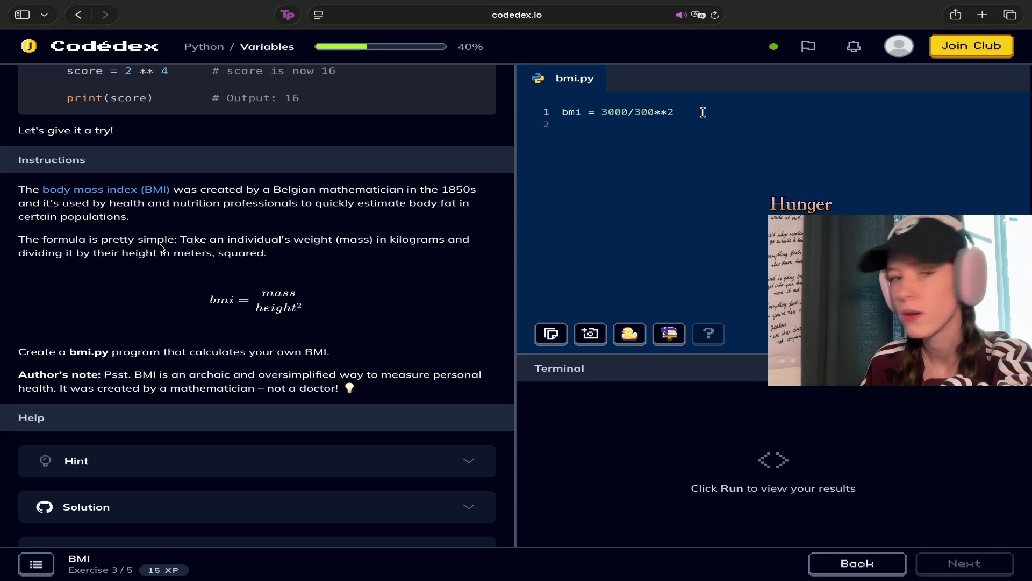
key("BackSpace")
key("BackSpace")
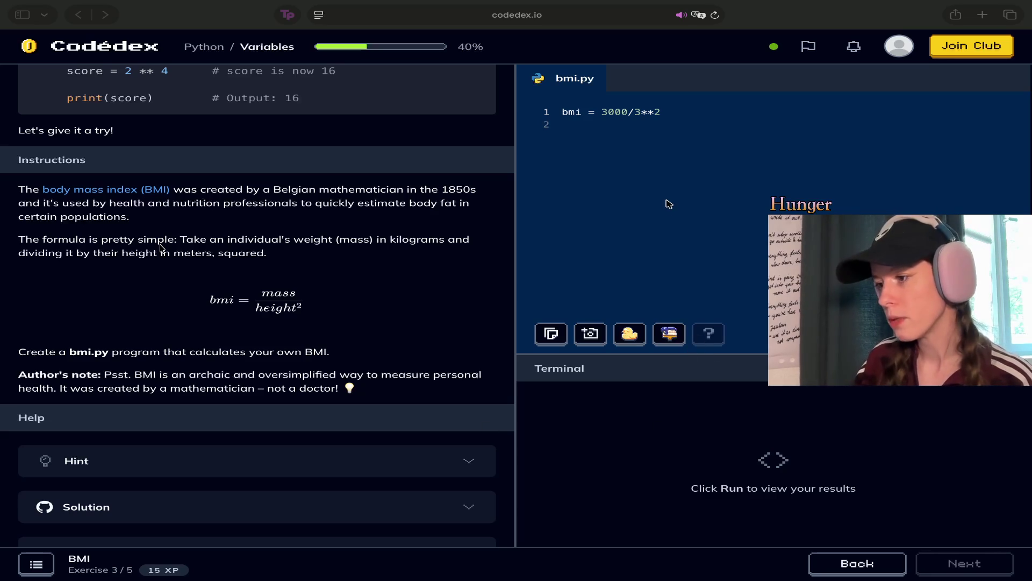
Place the caret at the end of the bmi = 3000/3**2 line
left_click(689, 111)
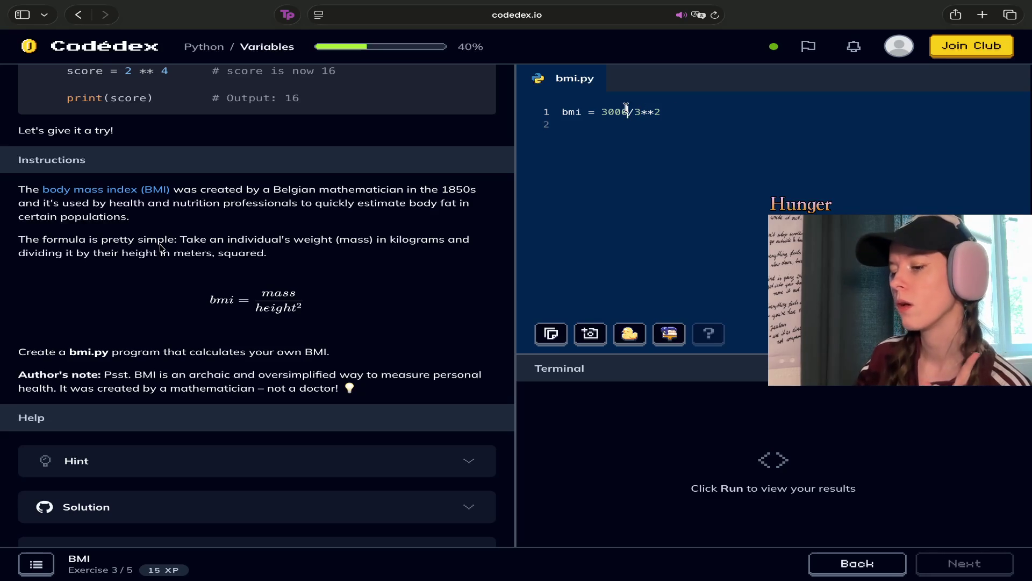
Add print (bmi) on line 2 and run bmi.py, which outputs 333.3333333333333
left_click_drag(299, 301, 273, 305)
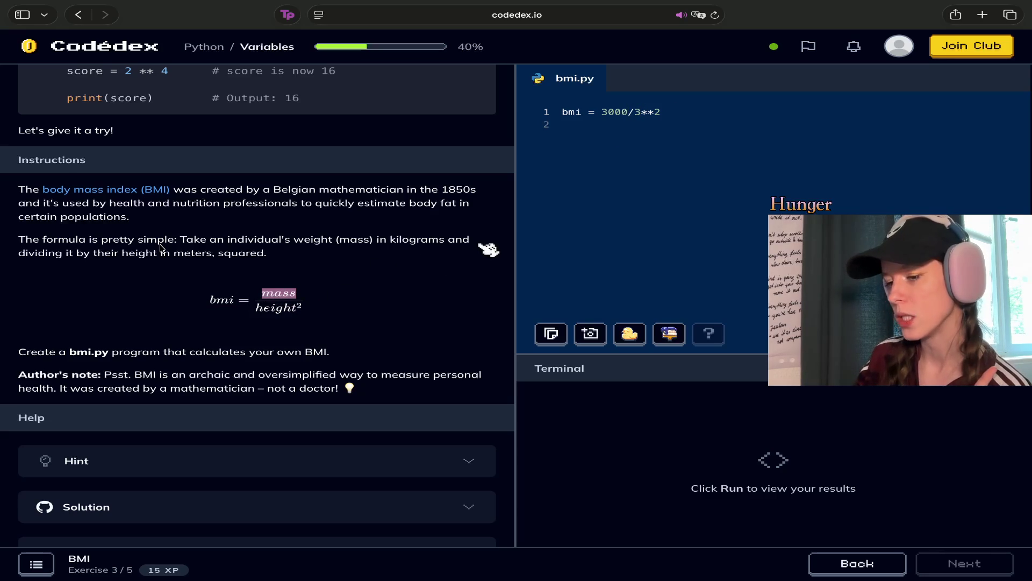
left_click(638, 111)
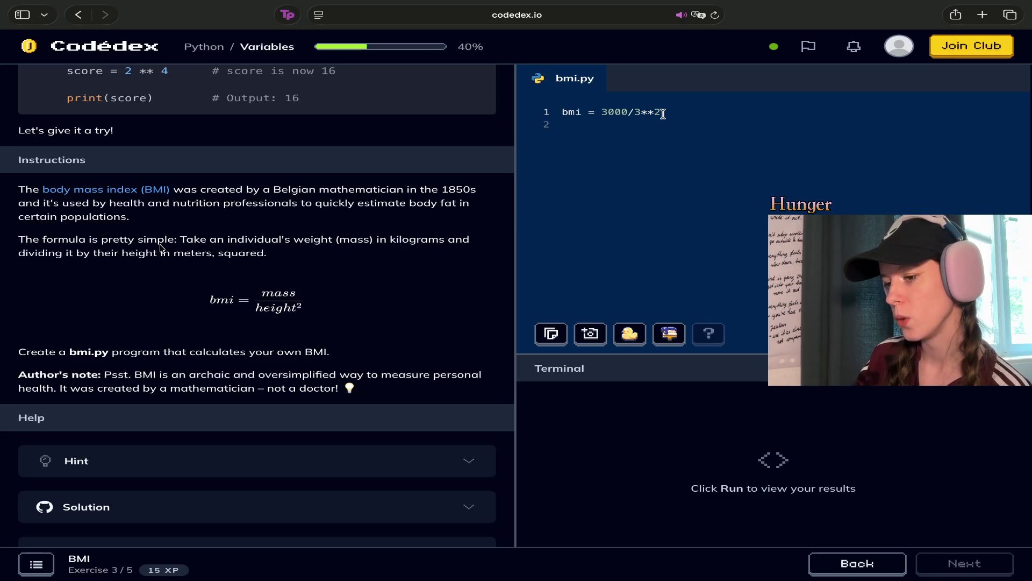
key("Return")
type("print (")
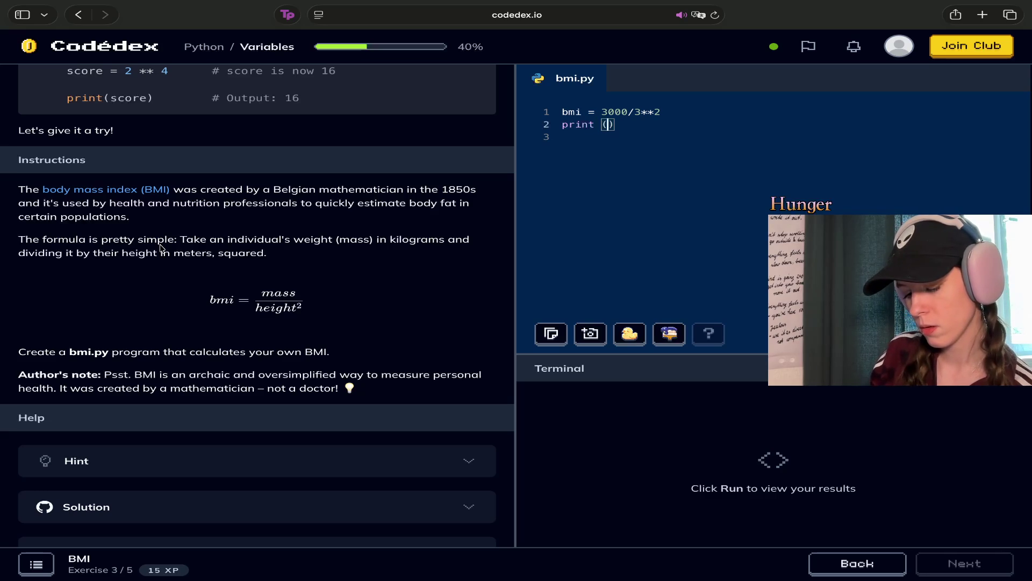
type("bmi)")
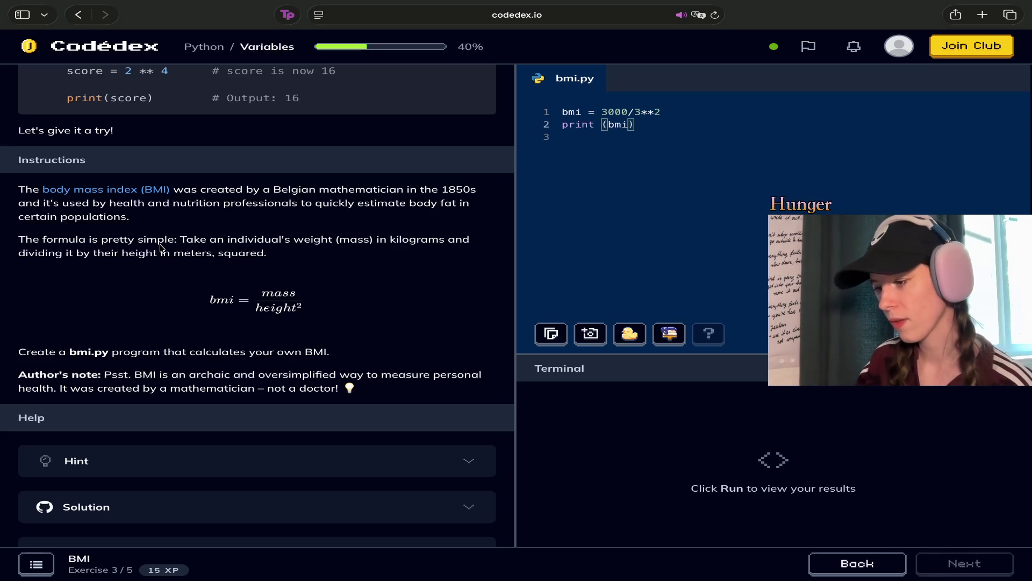
key("ctrl+Return")
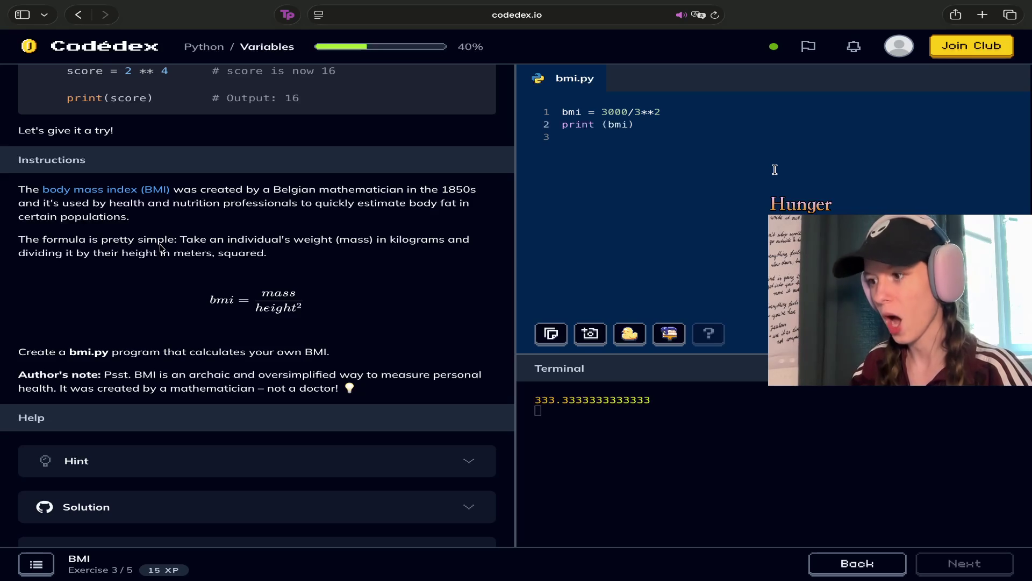
Close the XP and 'You got it!' toasts, then go Next to the Pythagorean Theorem exercise (4/5)
left_click_drag(655, 406, 536, 399)
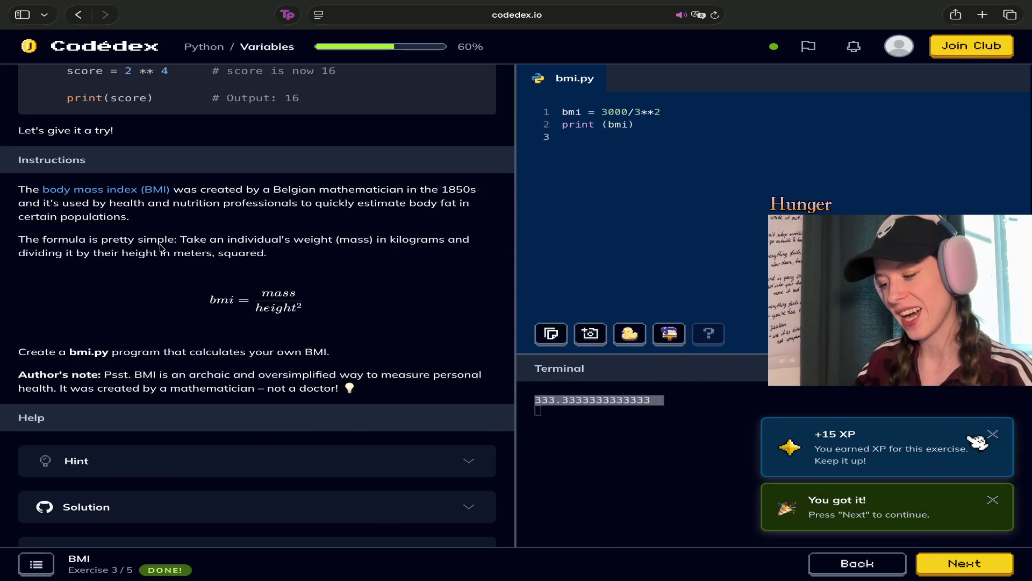
left_click(993, 433)
left_click(993, 500)
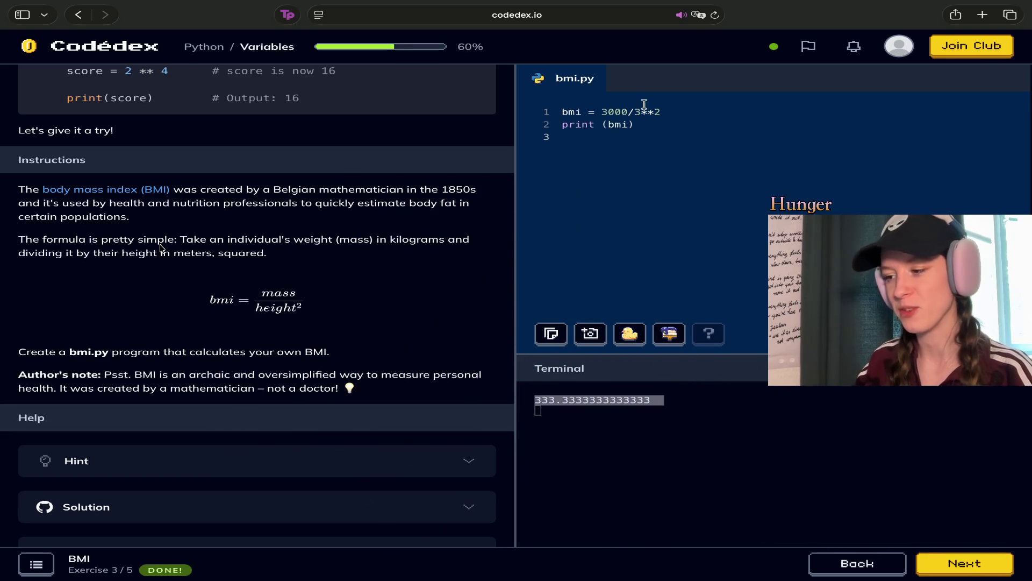
mouse_move(679, 113)
left_mouse_down()
mouse_move(592, 111)
mouse_move(683, 112)
left_mouse_up()
left_click(957, 562)
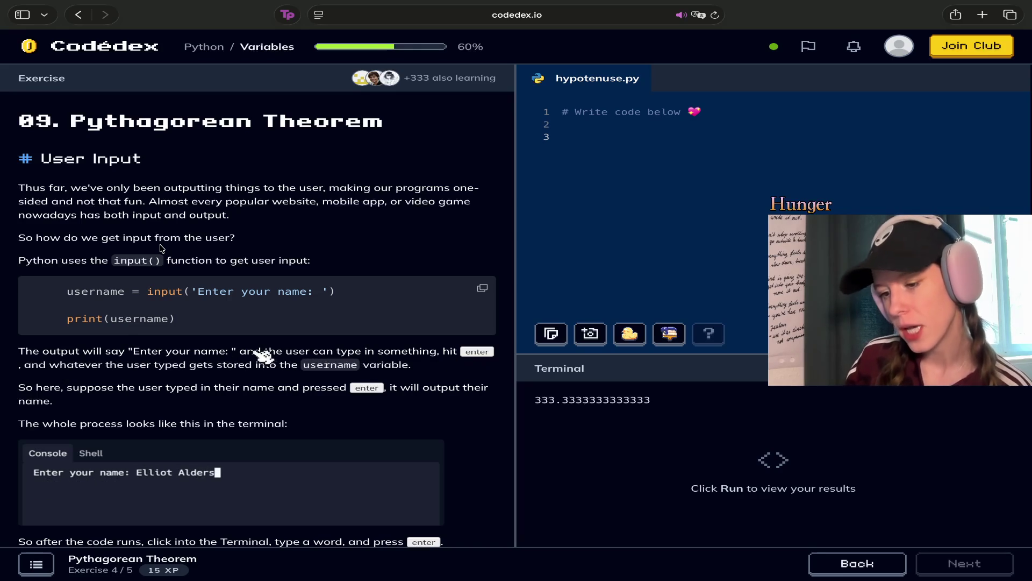
Scroll the lesson through the User Input demo on input() down to the int() section
scroll(161, 248, "down", 2)
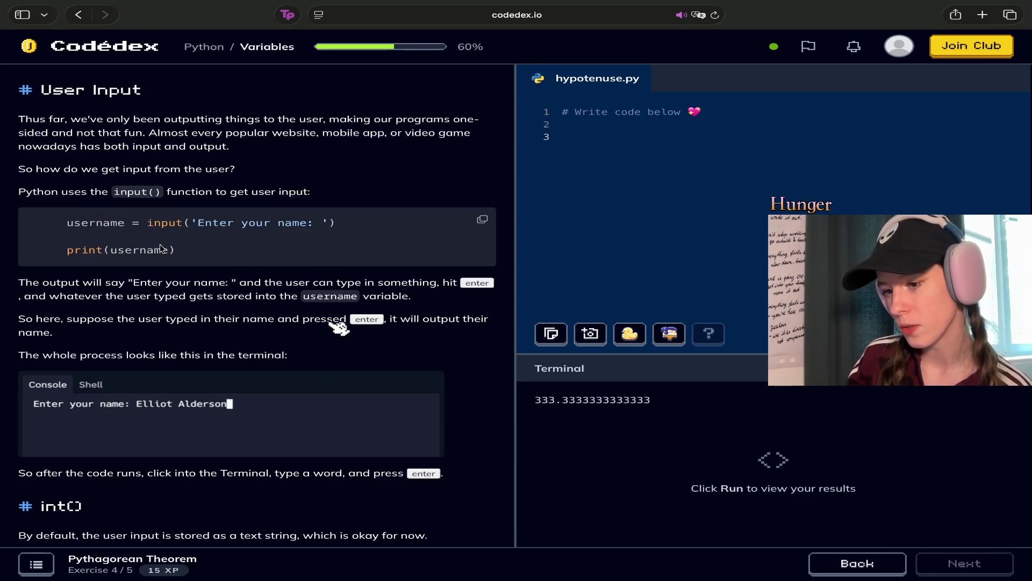
scroll(160, 248, "down", 1)
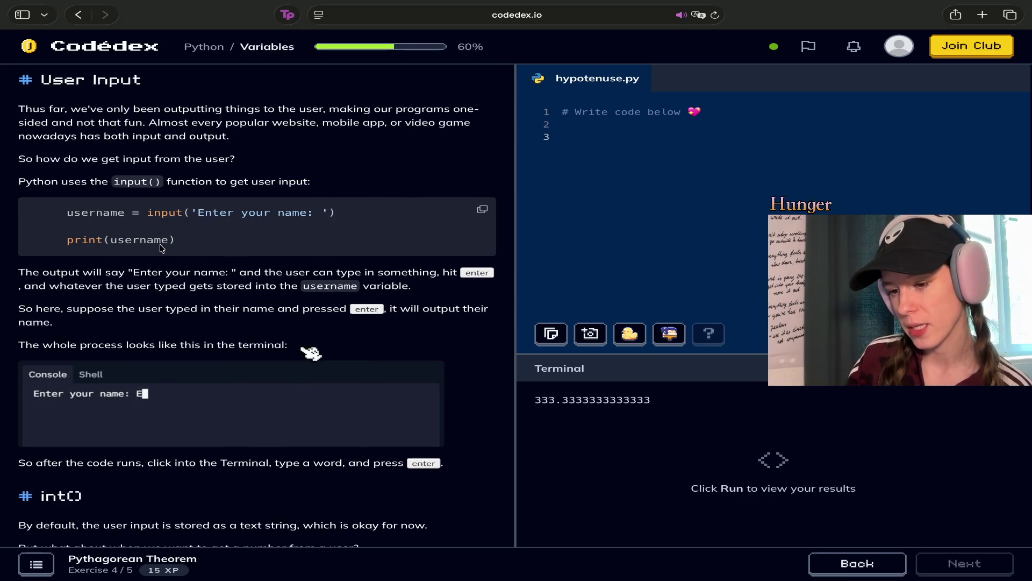
scroll(161, 249, "down", 1)
scroll(160, 249, "down", 5)
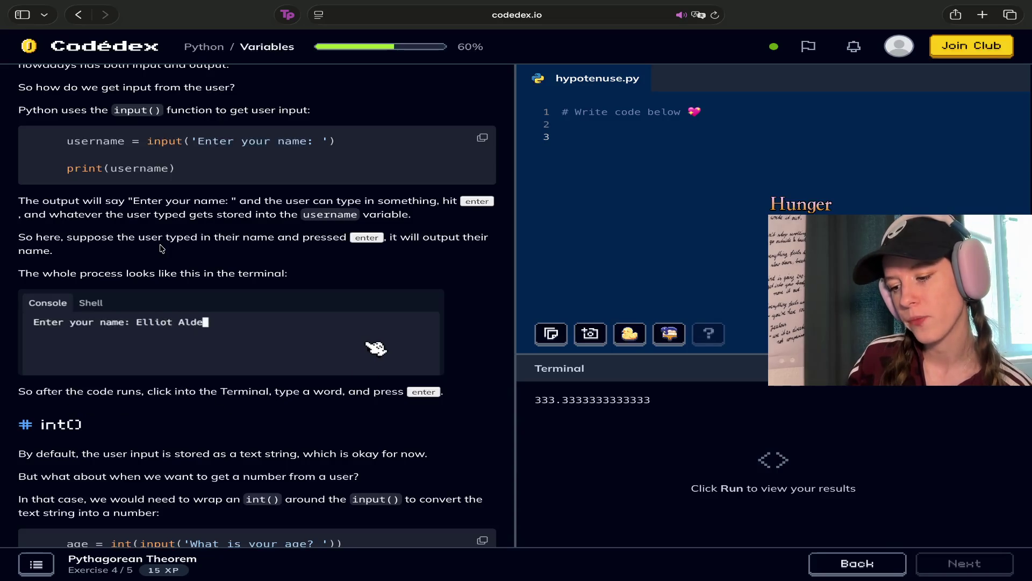
scroll(160, 248, "down", 2)
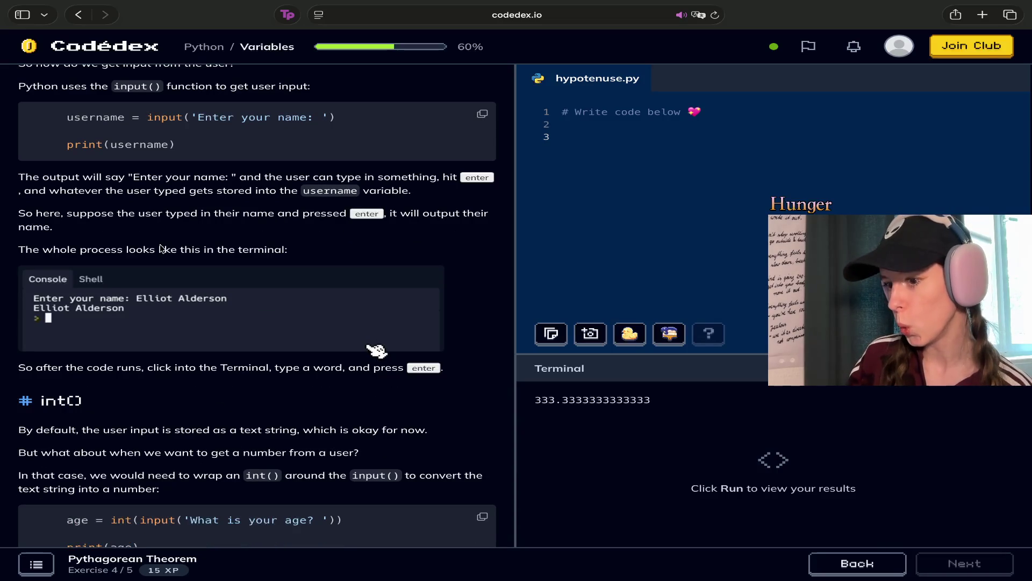
scroll(160, 248, "up", 10)
scroll(160, 248, "down", 10)
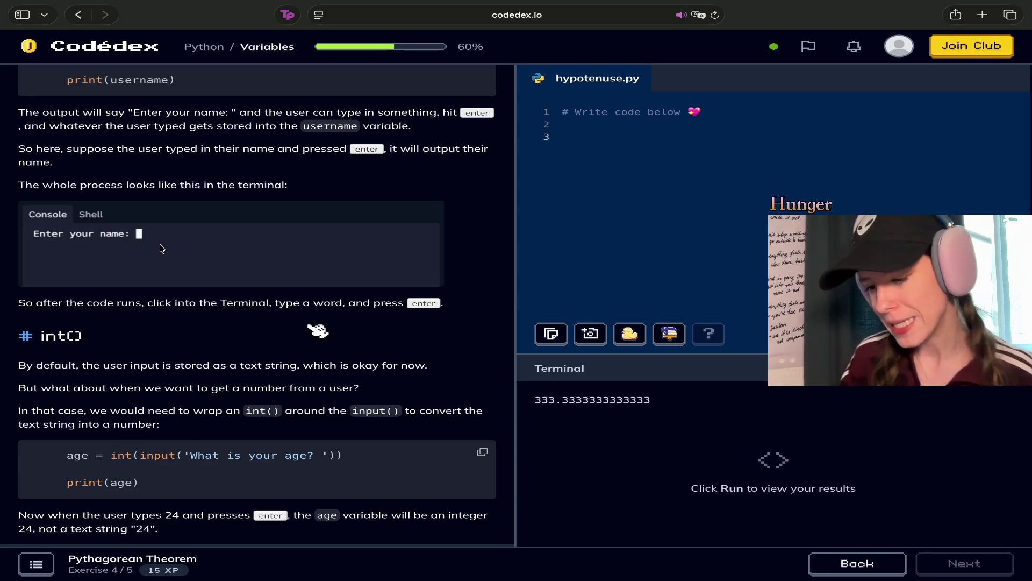
scroll(162, 248, "down", 1)
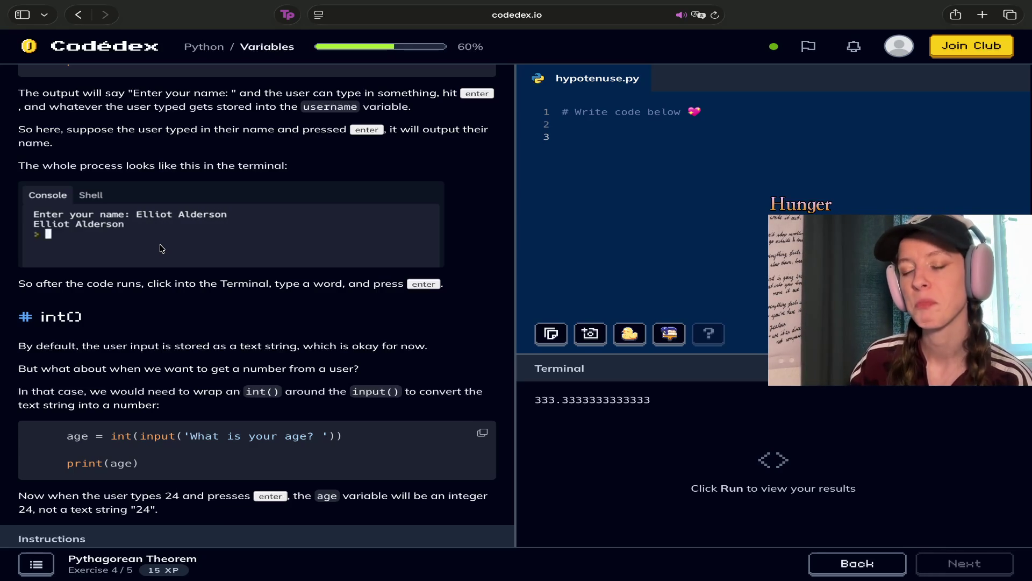
scroll(162, 248, "down", 1)
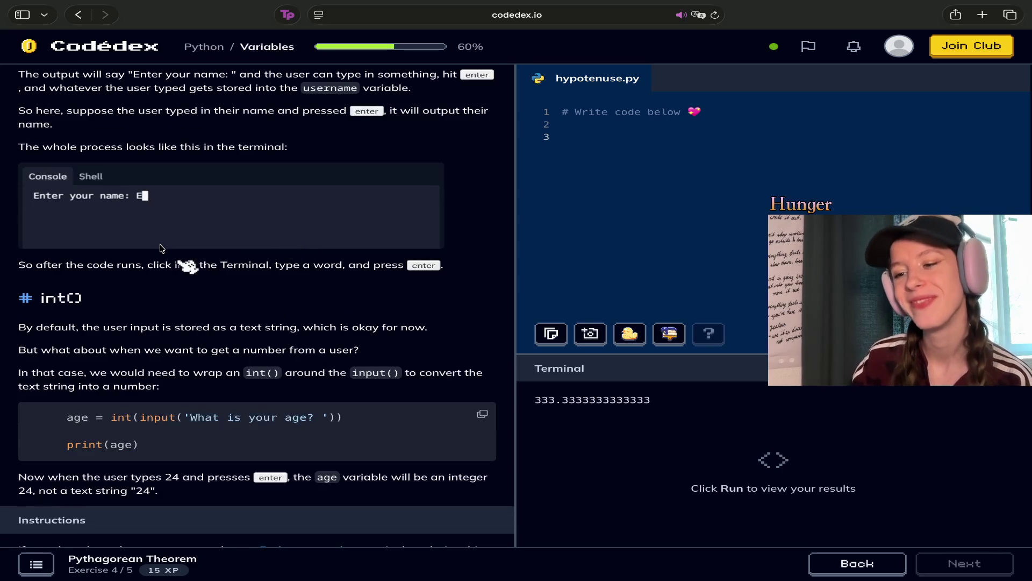
Scroll past the int() section to the Instructions showing the Pythagorean equation and side definitions
scroll(161, 248, "down", 1)
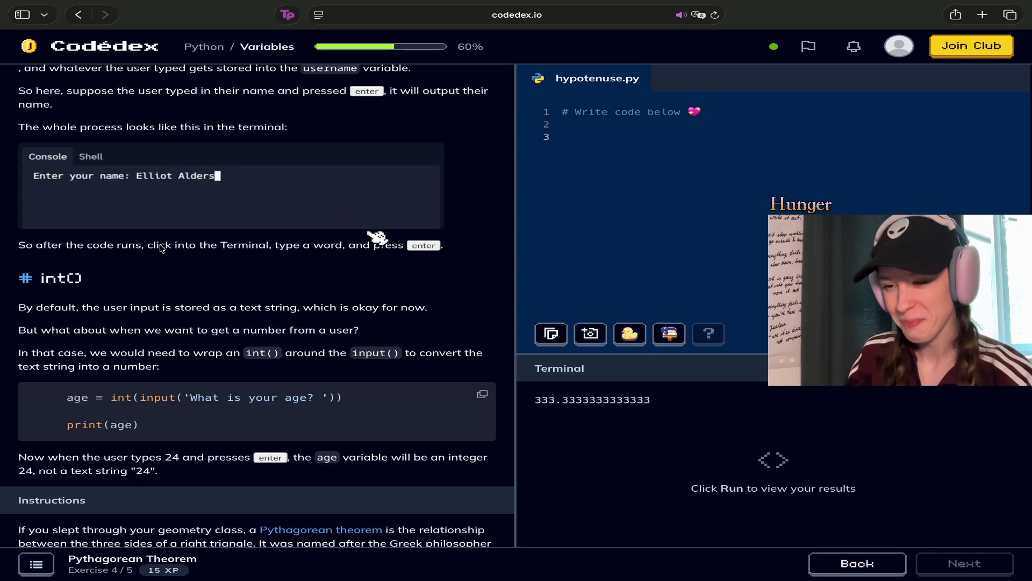
scroll(161, 247, "down", 3)
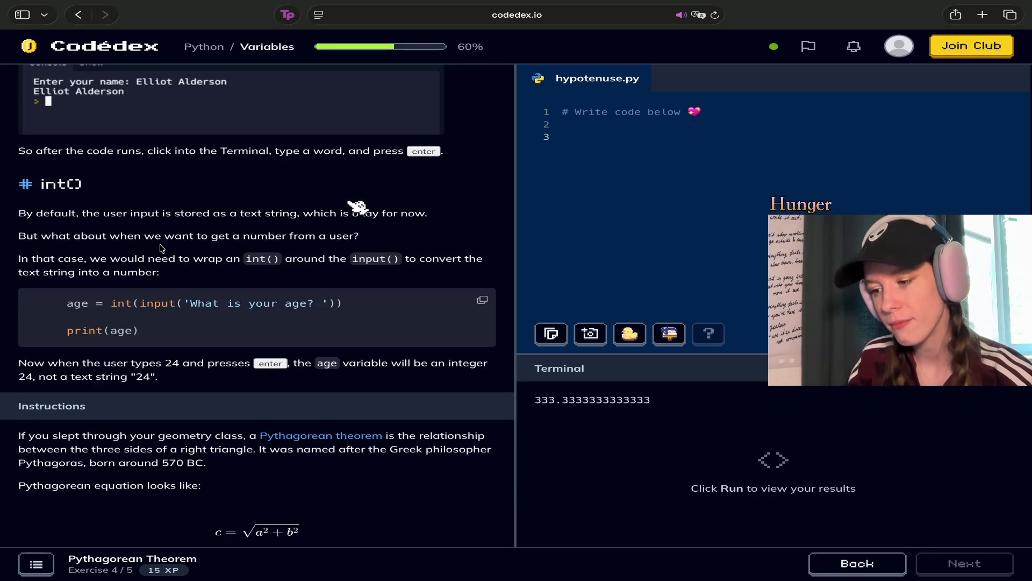
scroll(160, 247, "down", 2)
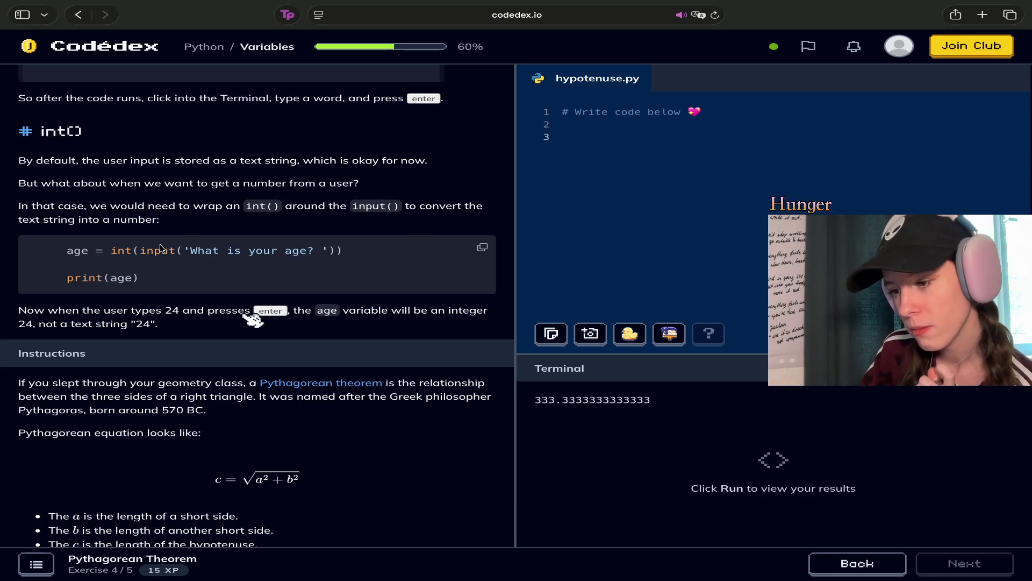
scroll(161, 248, "down", 2)
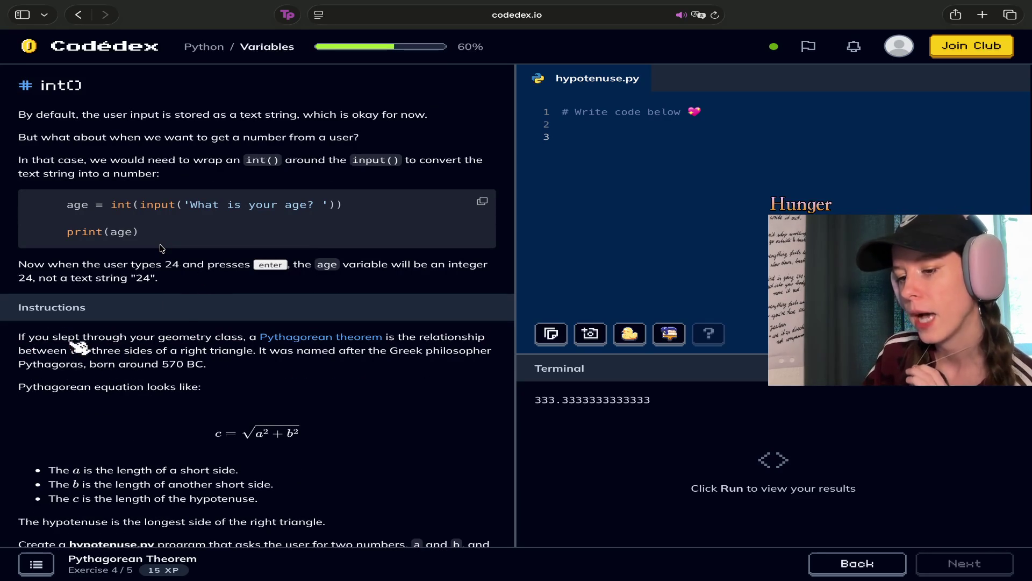
Scroll through the hypotenuse.py instructions down to the Help section's Hint row
scroll(161, 248, "down", 3)
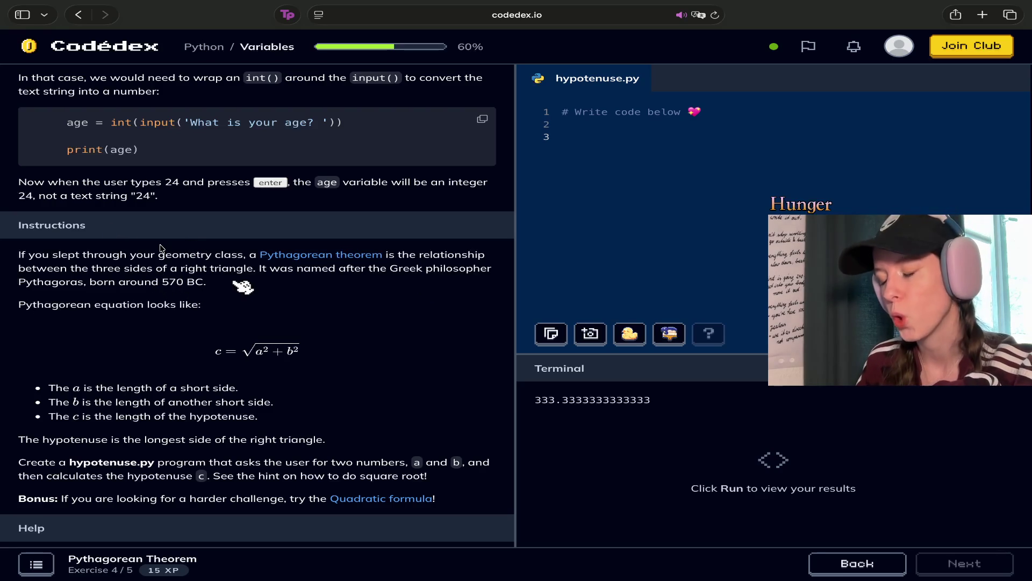
scroll(160, 248, "down", 2)
scroll(161, 248, "up", 3)
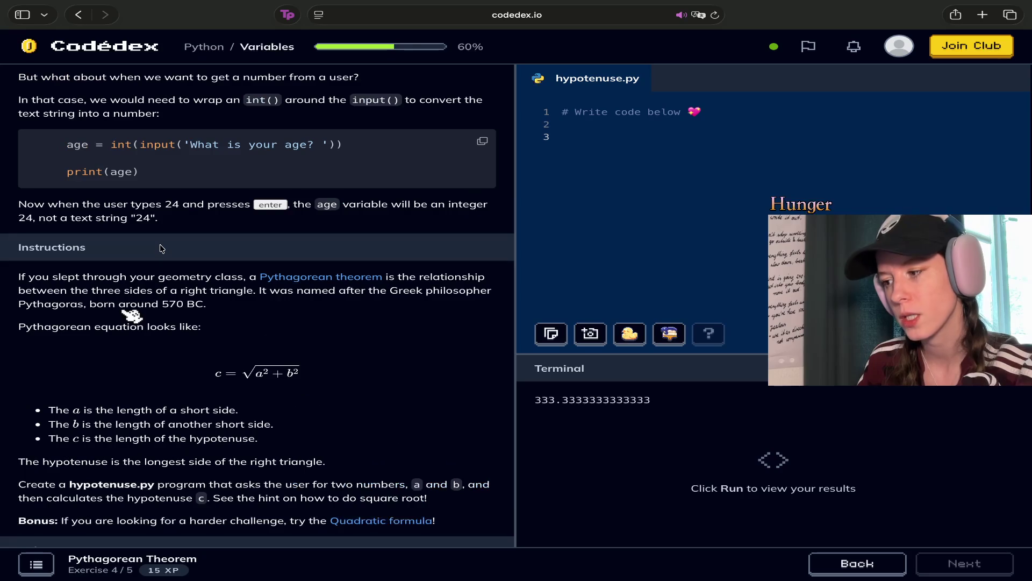
scroll(160, 248, "down", 3)
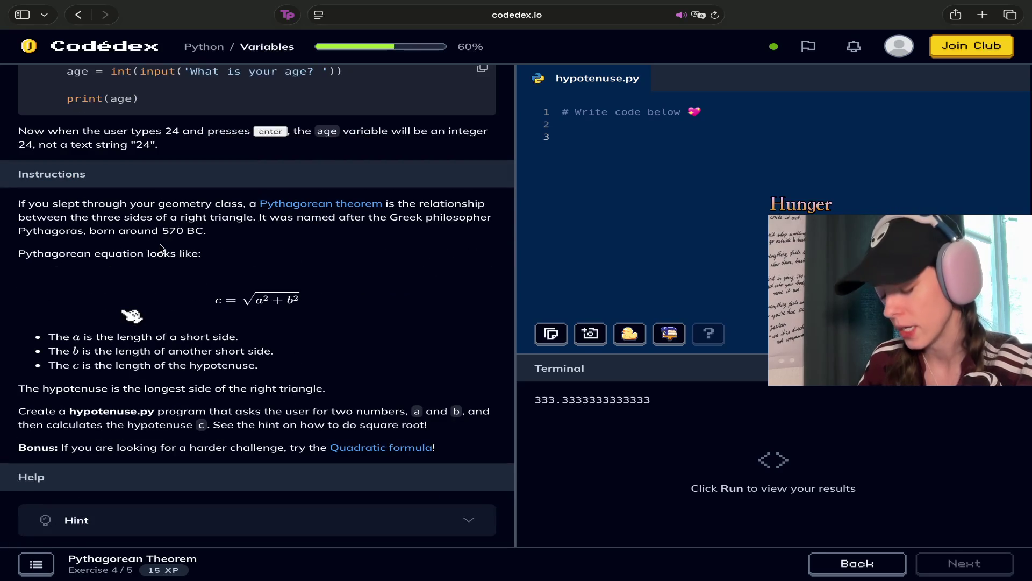
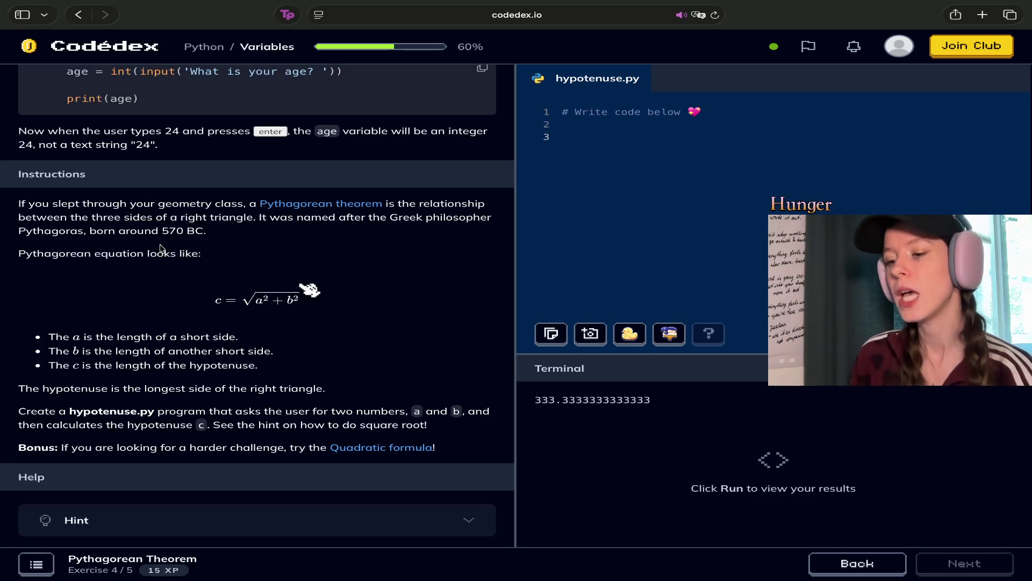
Expand the Hint to see the sample run where 2 and 3 give 3.605551275463989 and the 0.5-power square-root tip
scroll(161, 249, "down", 3)
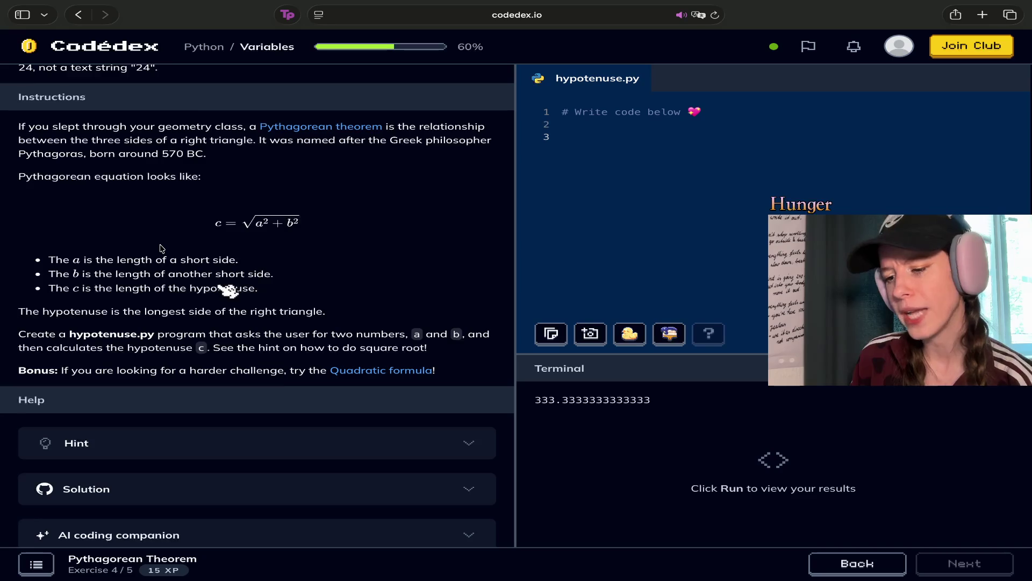
scroll(162, 249, "down", 1)
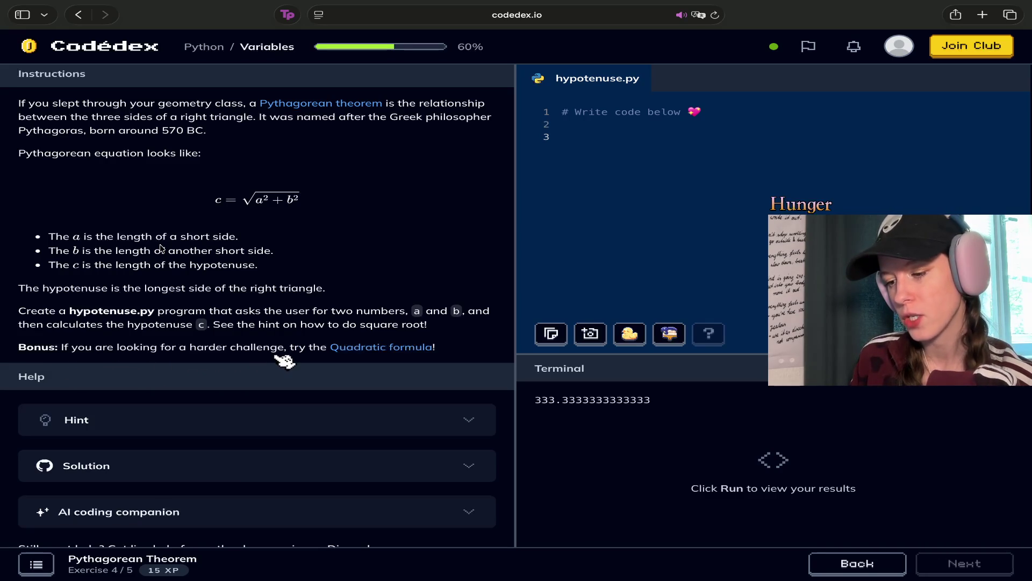
left_click(168, 422)
scroll(168, 377, "down", 2)
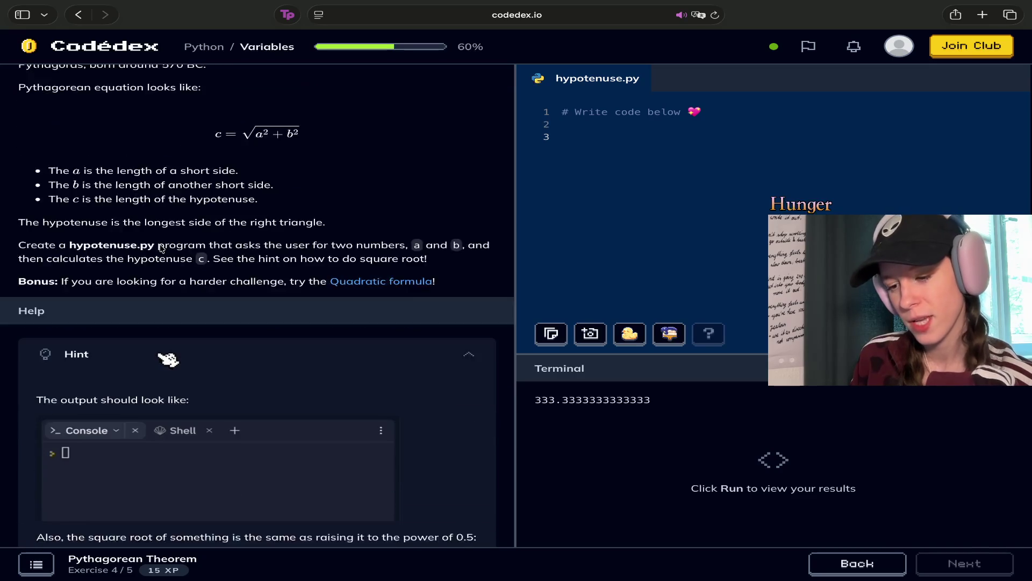
scroll(161, 248, "down", 1)
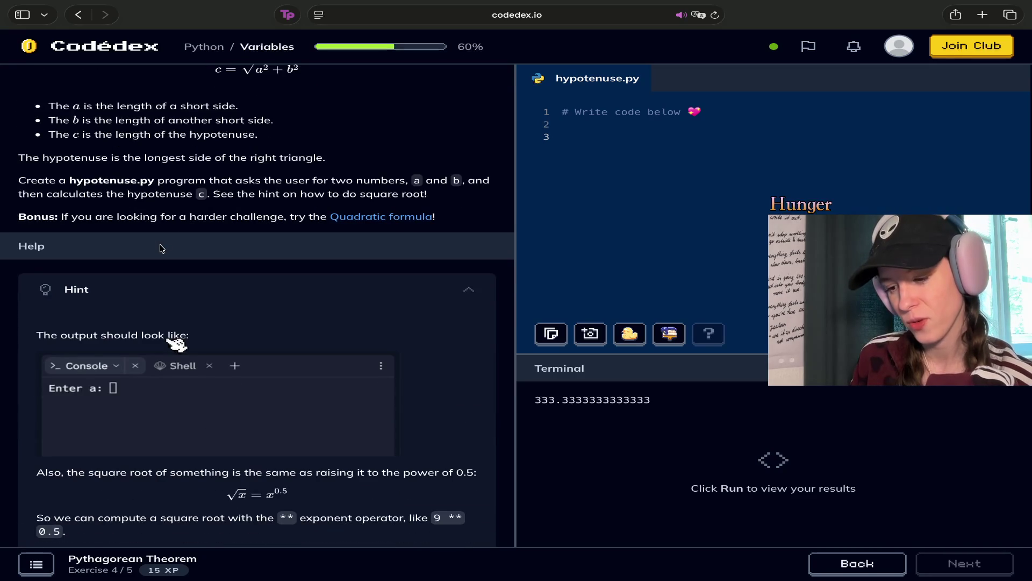
scroll(161, 247, "down", 2)
scroll(161, 248, "down", 2)
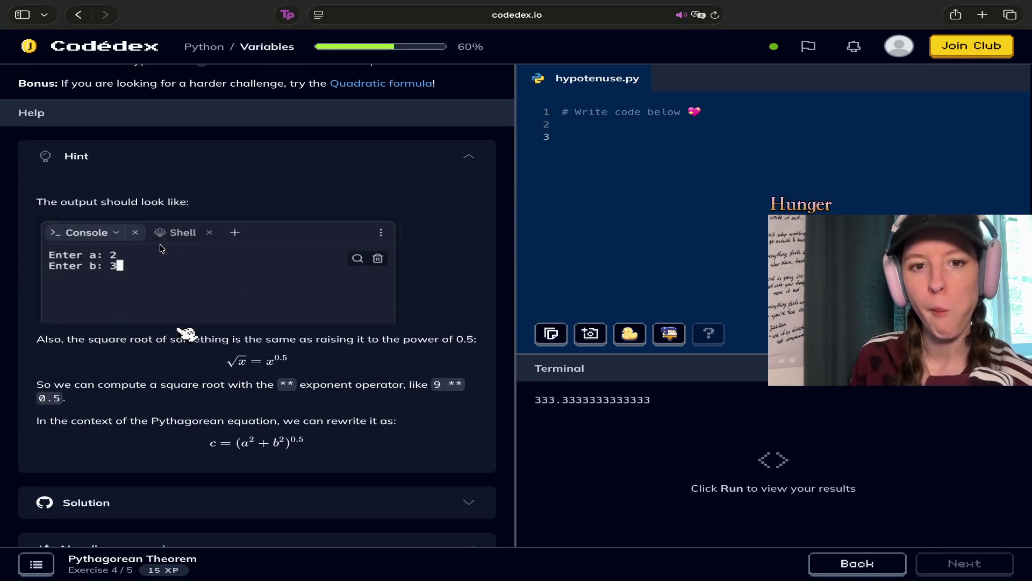
scroll(161, 248, "up", 3)
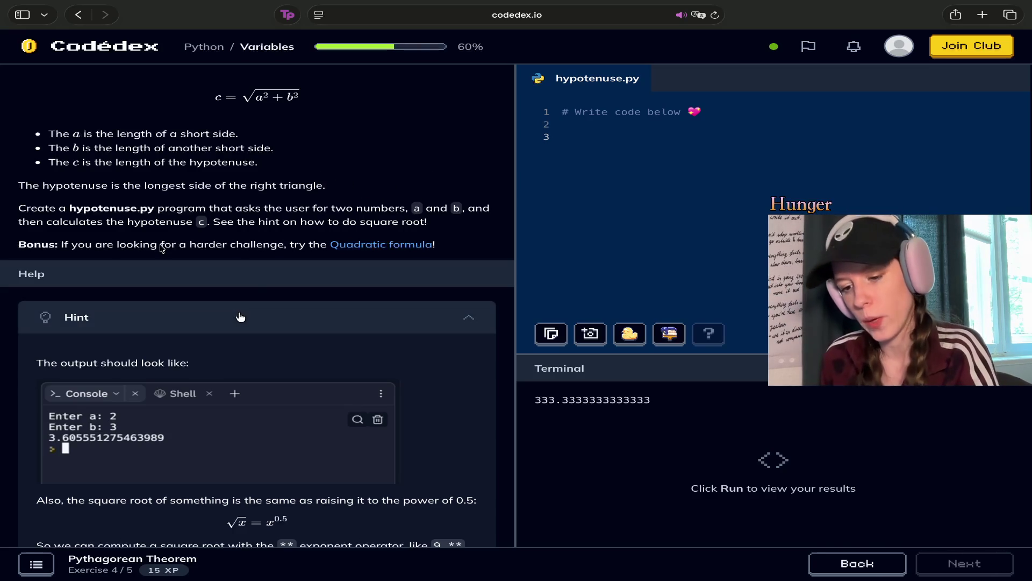
scroll(161, 248, "down", 4)
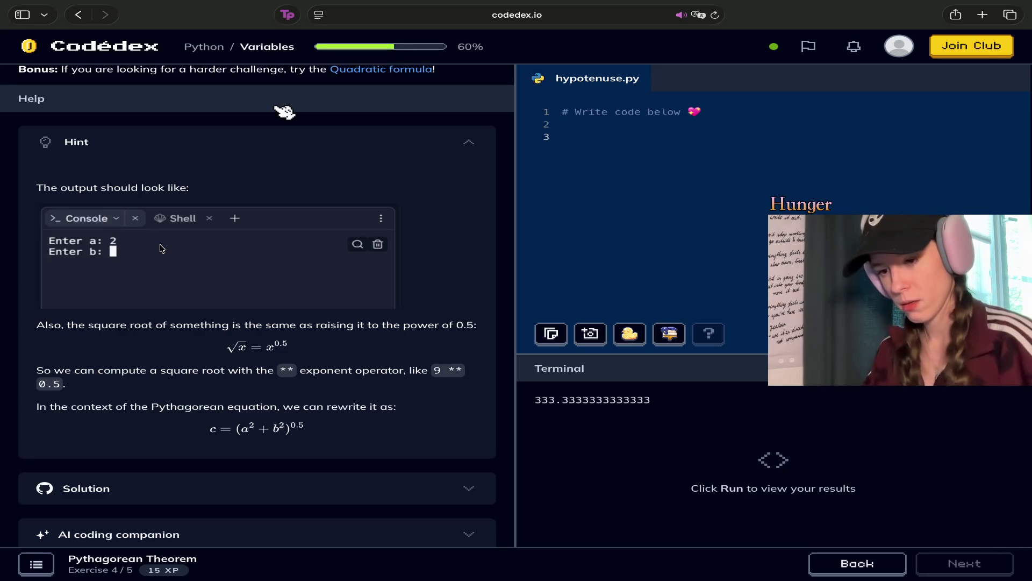
scroll(161, 249, "down", 1)
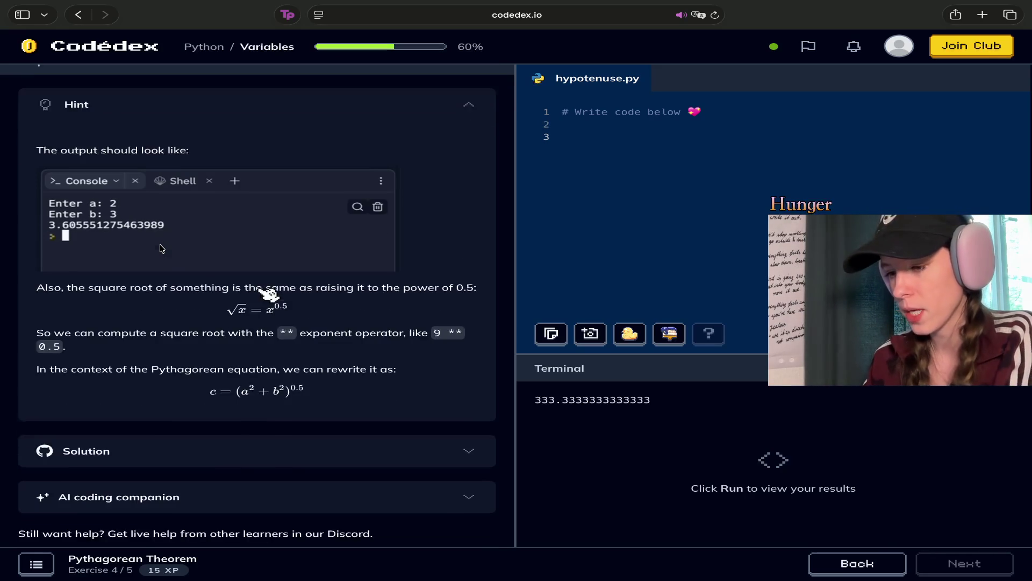
scroll(161, 248, "down", 1)
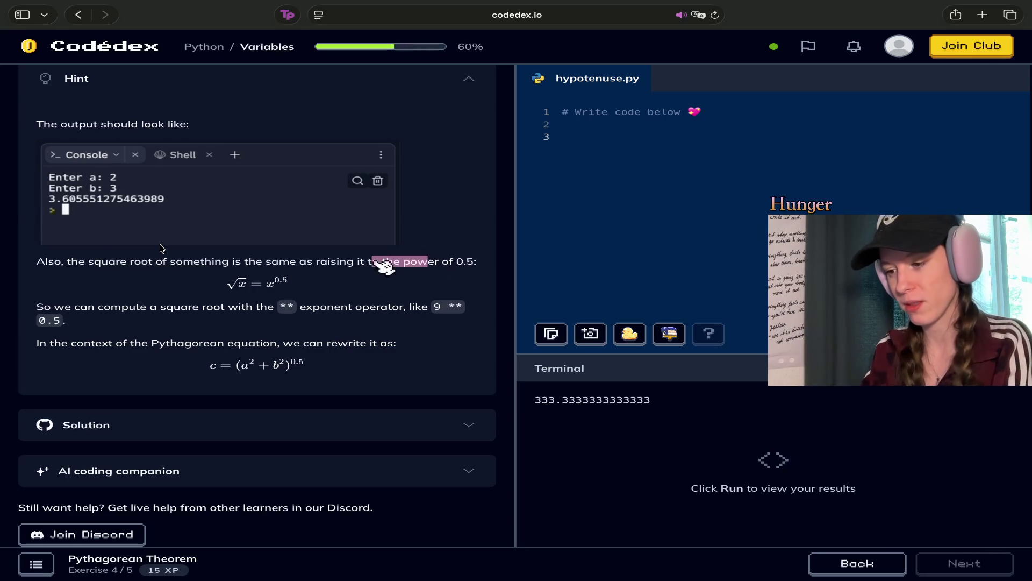
triple_click(419, 261)
left_click(323, 266)
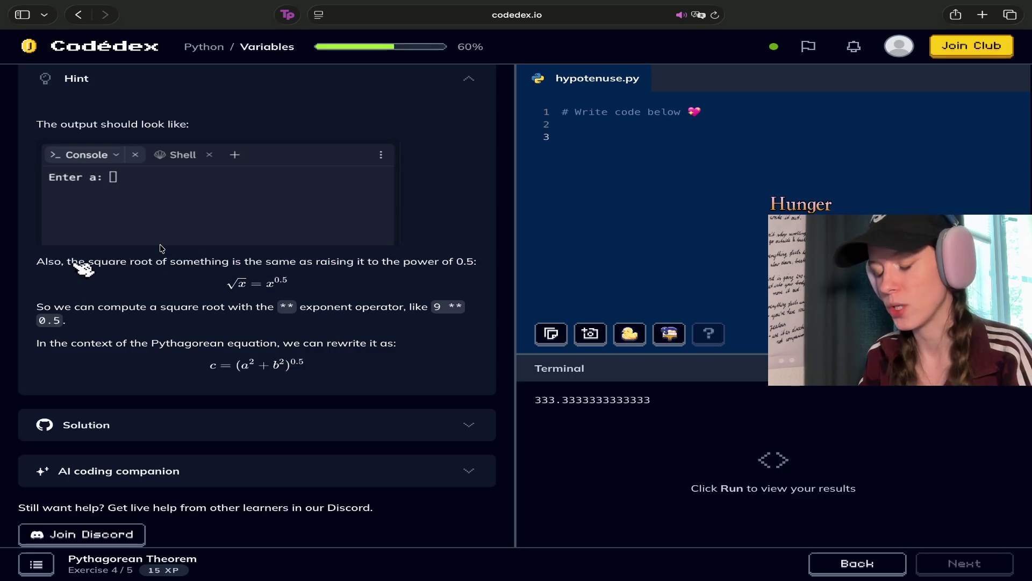
left_click_drag(79, 262, 206, 262)
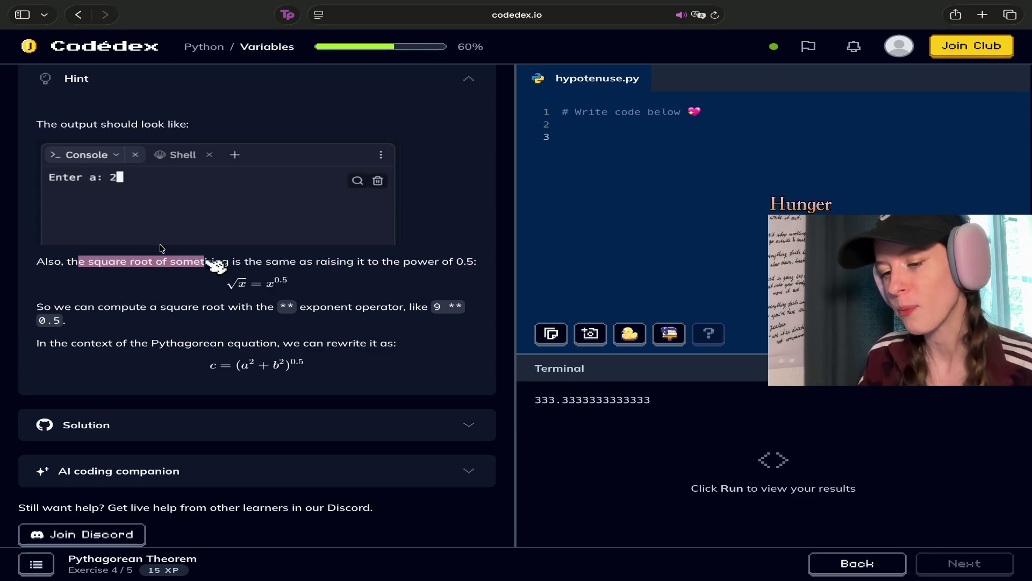
left_click(216, 263)
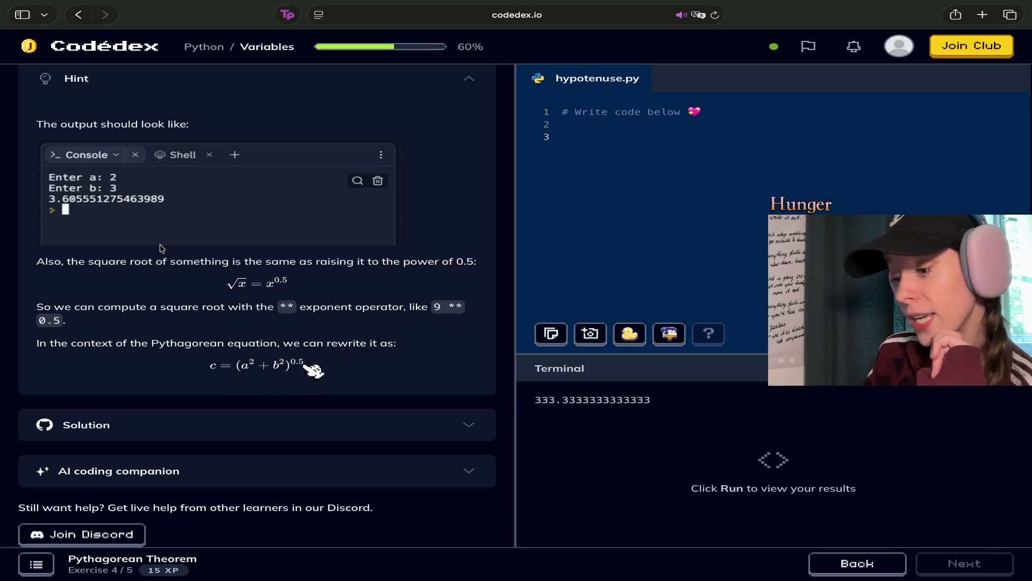
left_click_drag(307, 369, 215, 383)
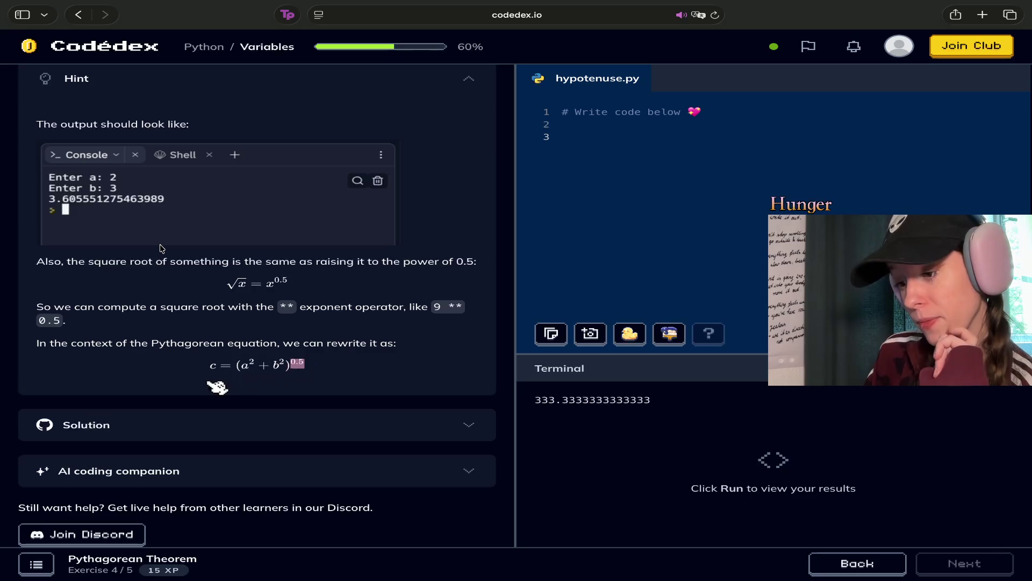
left_click(170, 307)
scroll(172, 312, "up", 1)
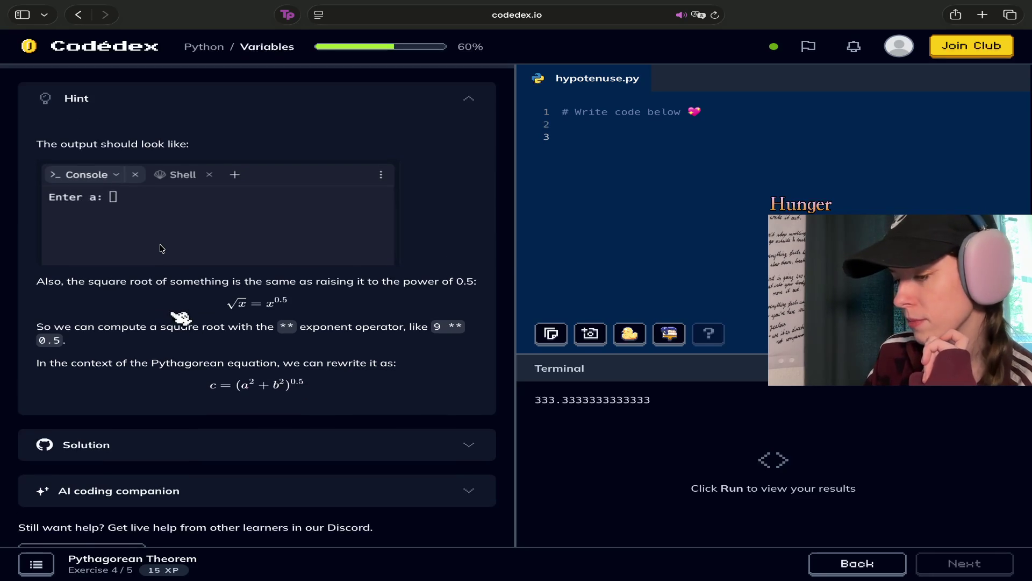
scroll(162, 248, "up", 10)
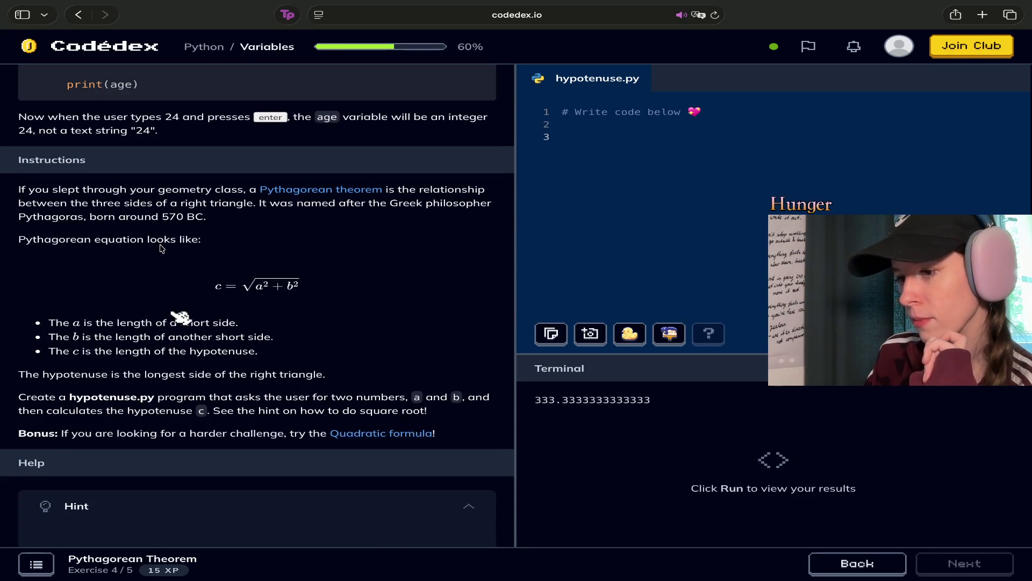
left_click(688, 111)
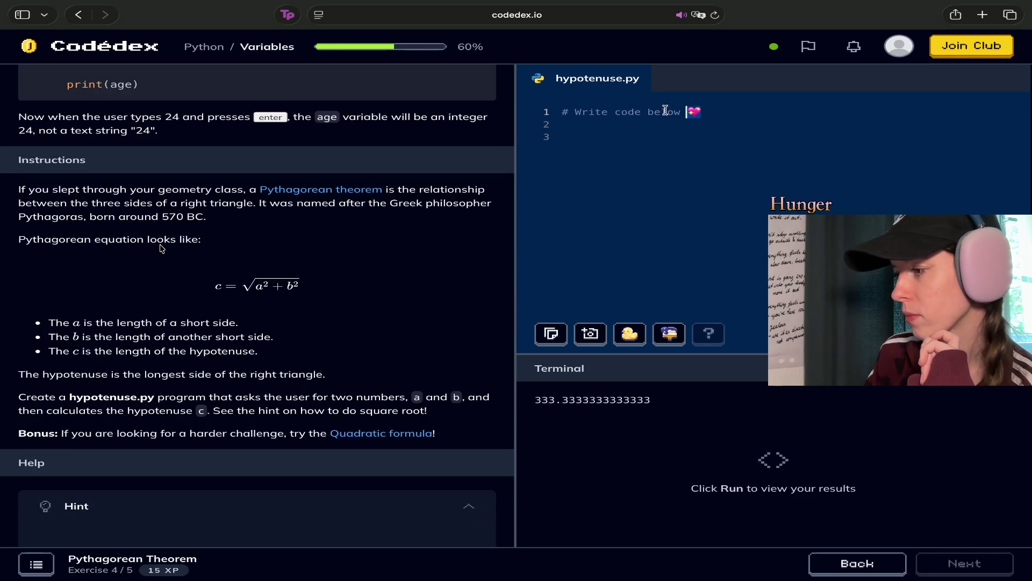
Delete line 1's placeholder comment, scroll back to the int() example, and place the cursor on line 1
left_click_drag(665, 110, 565, 101)
key("BackSpace")
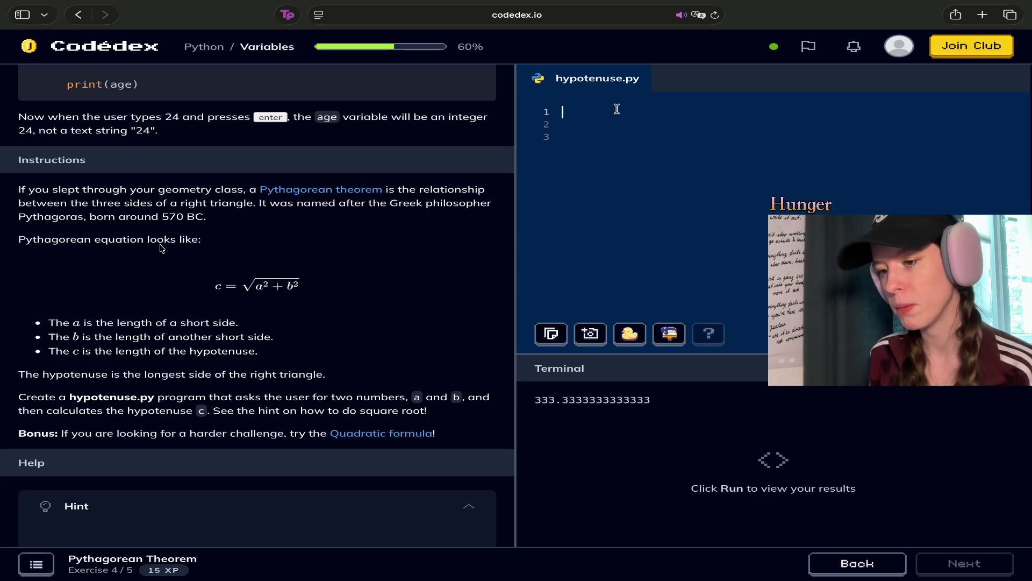
scroll(394, 334, "up", 5)
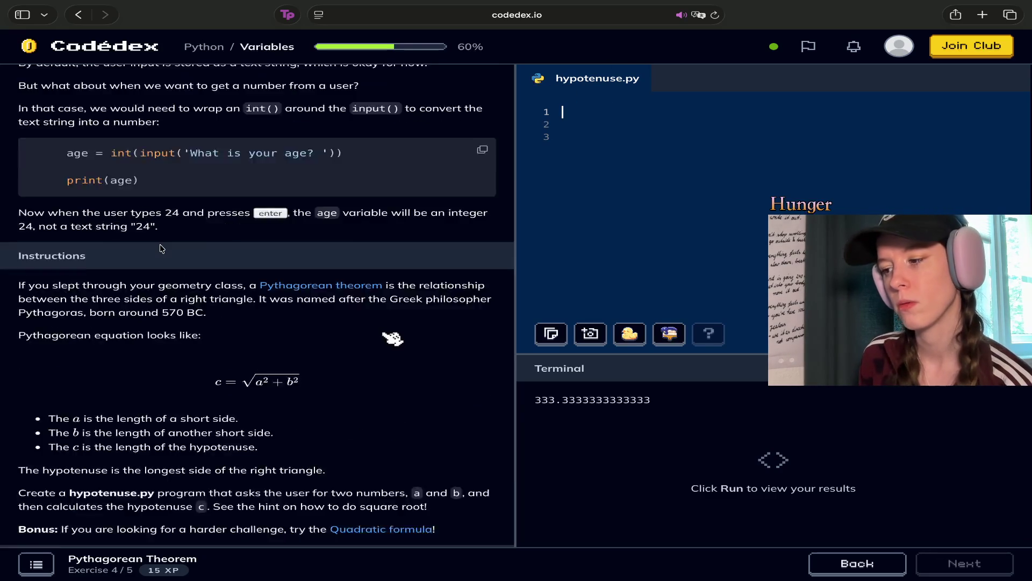
scroll(394, 335, "up", 2)
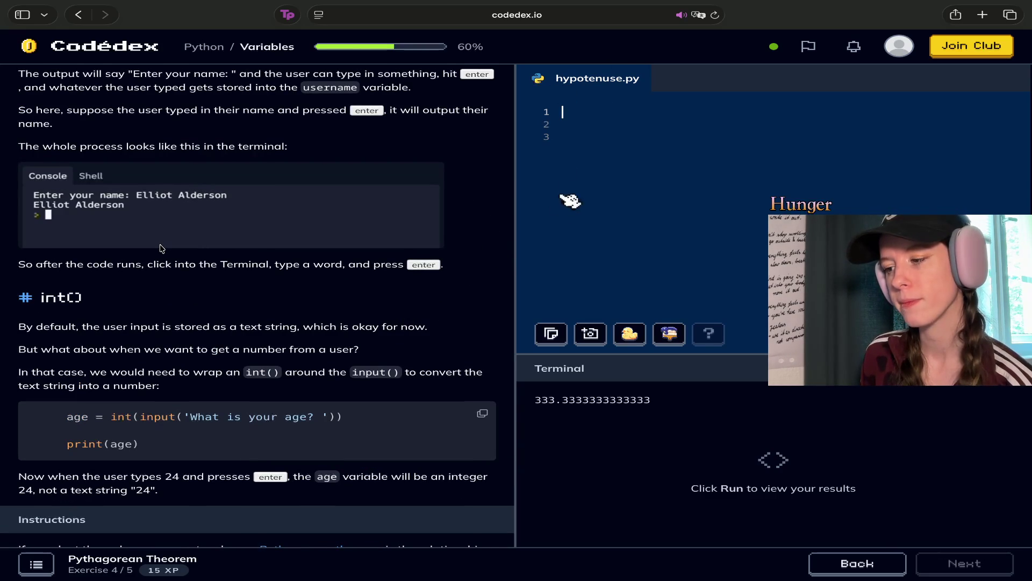
left_click(613, 111)
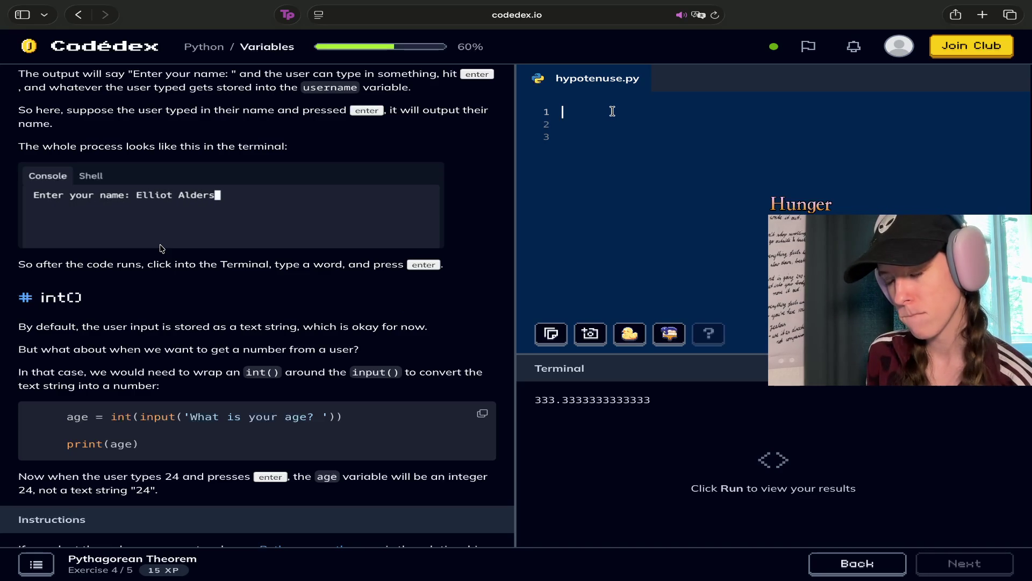
Write 'c = int ((a**))' on line 1 of hypotenuse.py
type("cin")
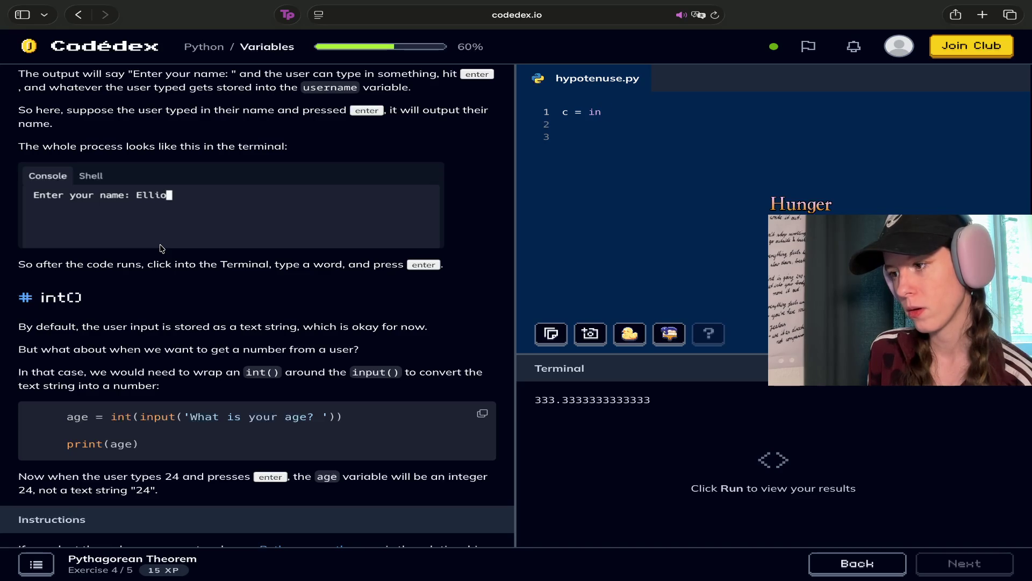
type("t (")
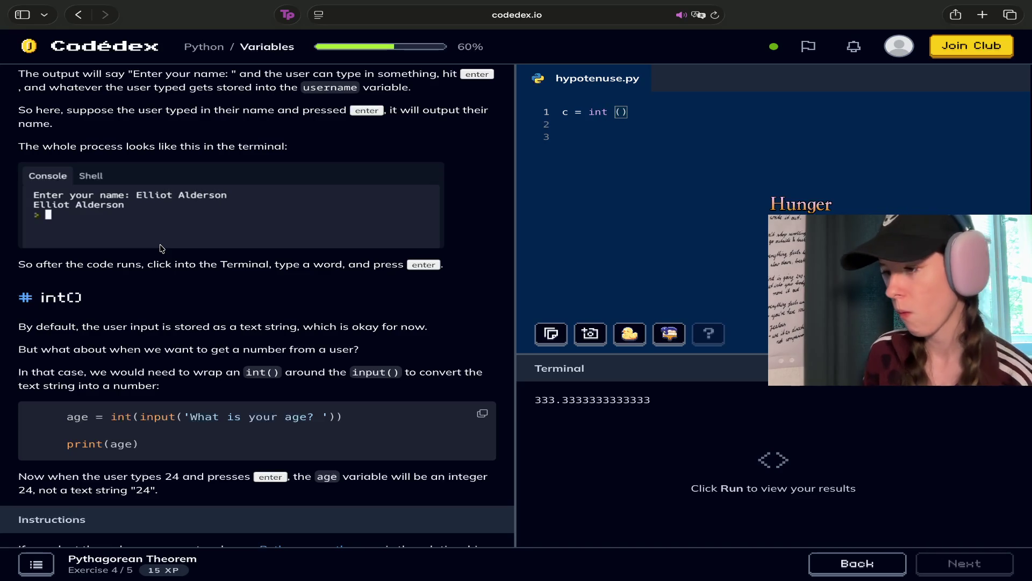
scroll(160, 248, "down", 6)
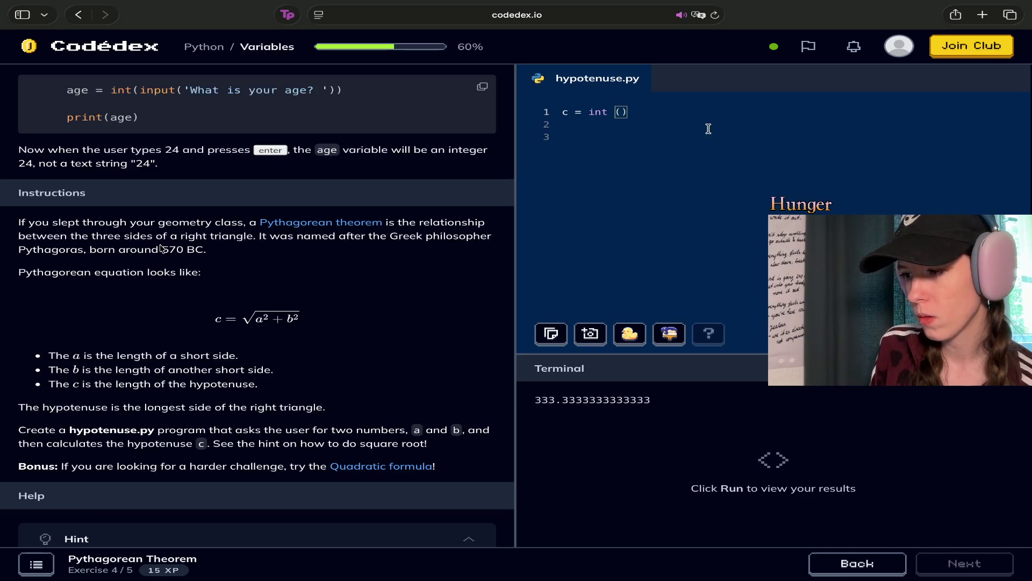
type("(a**")
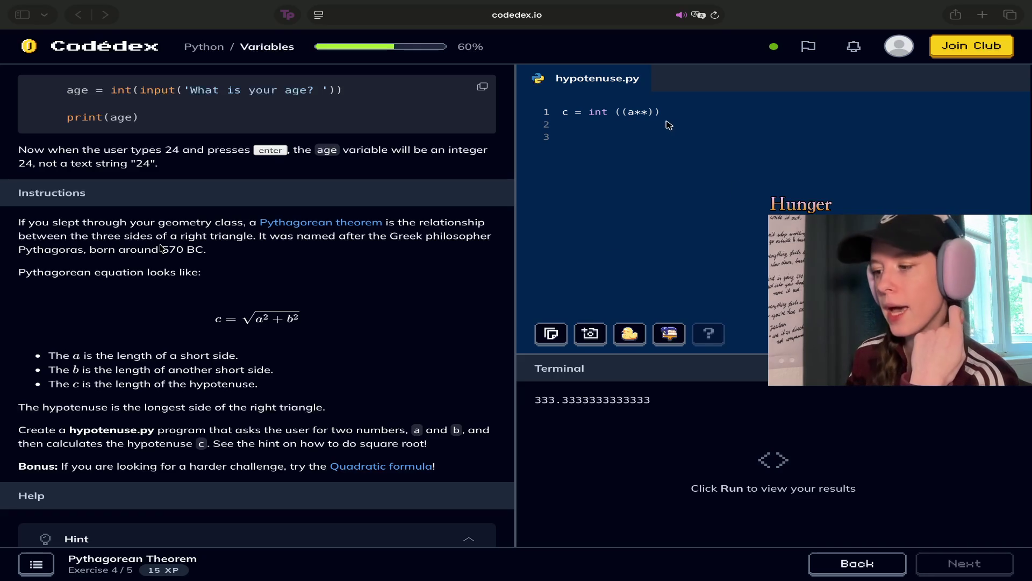
left_click(654, 111)
key("Right")
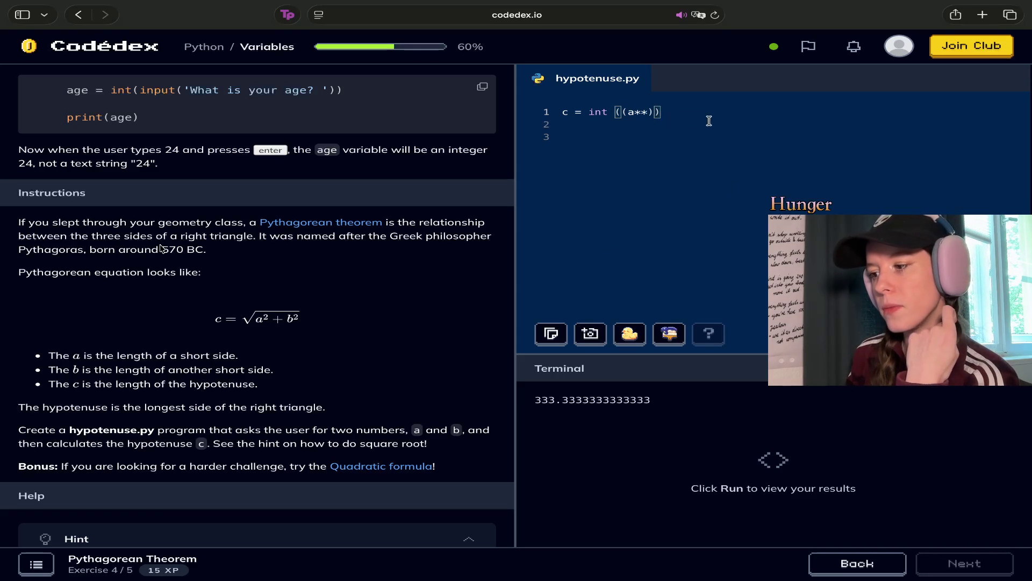
left_click(634, 112)
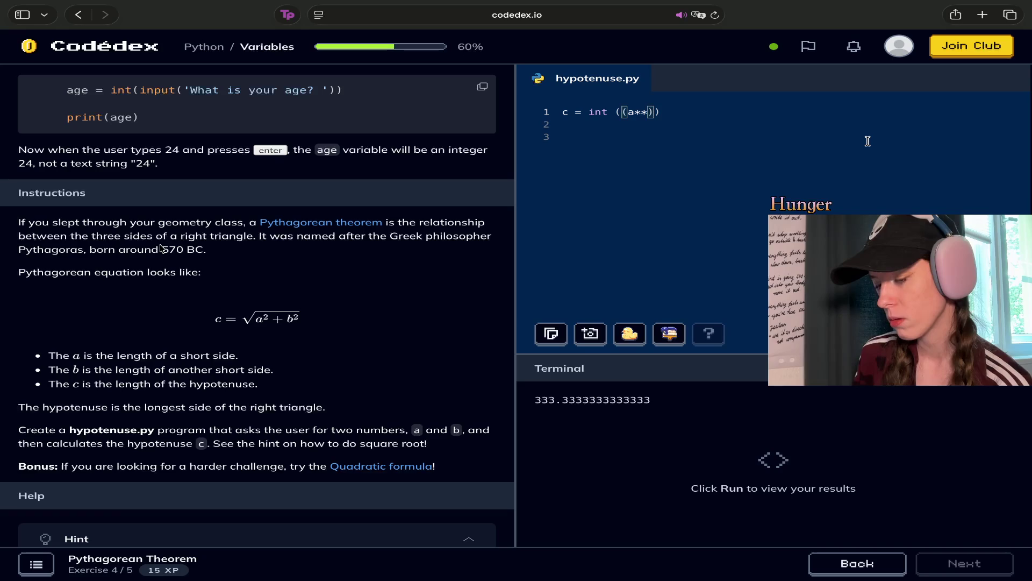
scroll(160, 248, "down", 7)
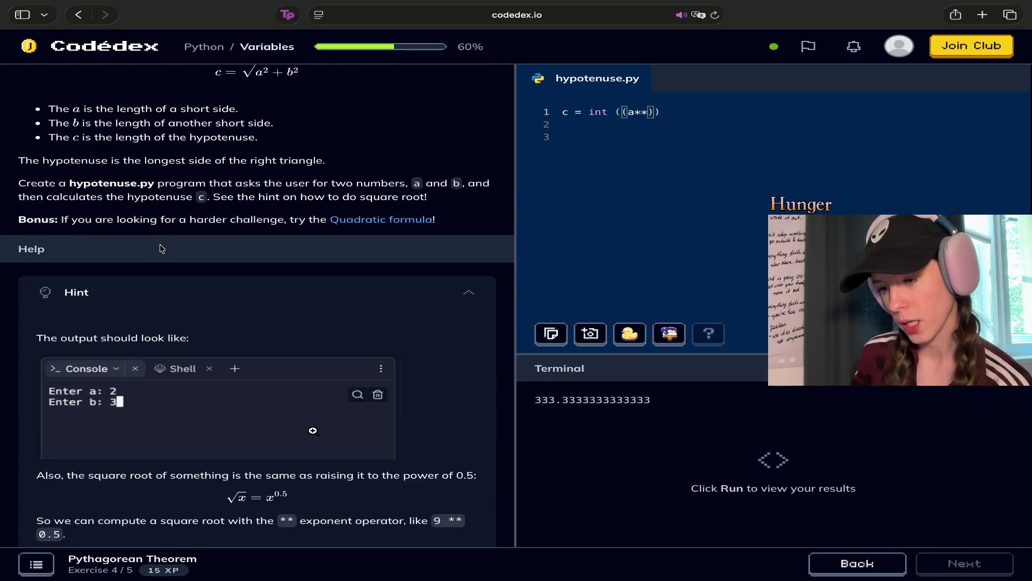
scroll(161, 248, "down", 1)
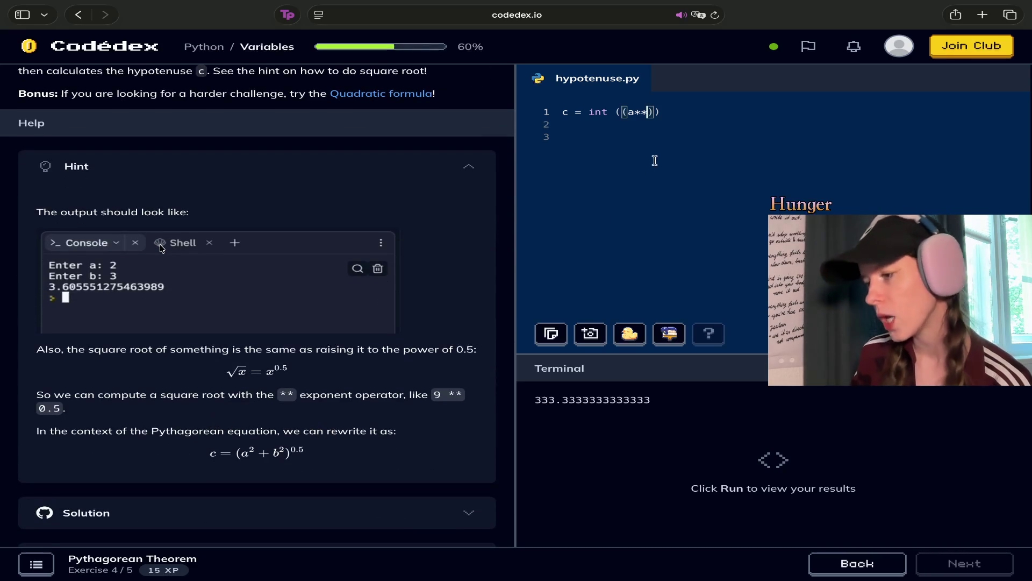
scroll(411, 302, "up", 4)
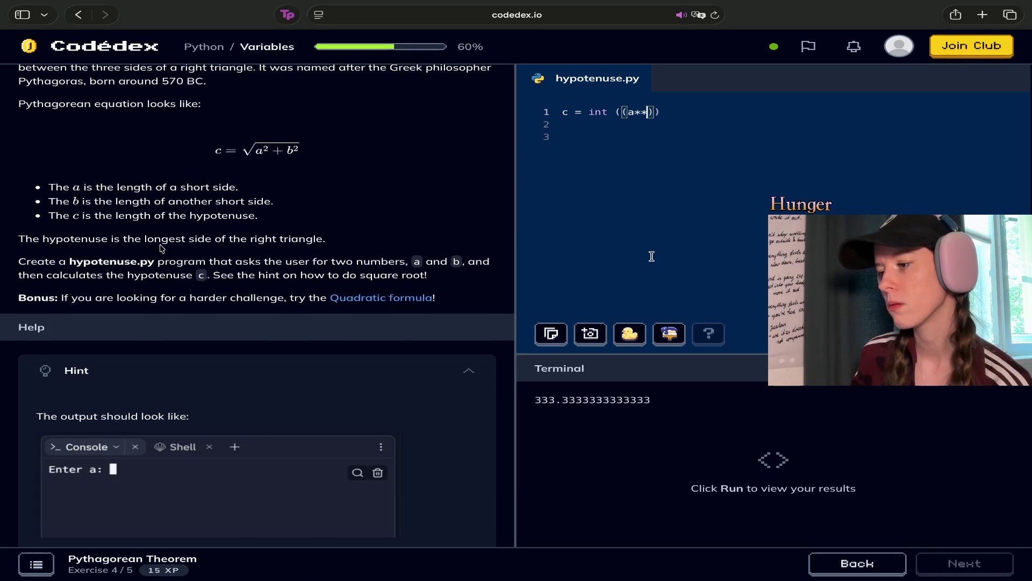
type("2")
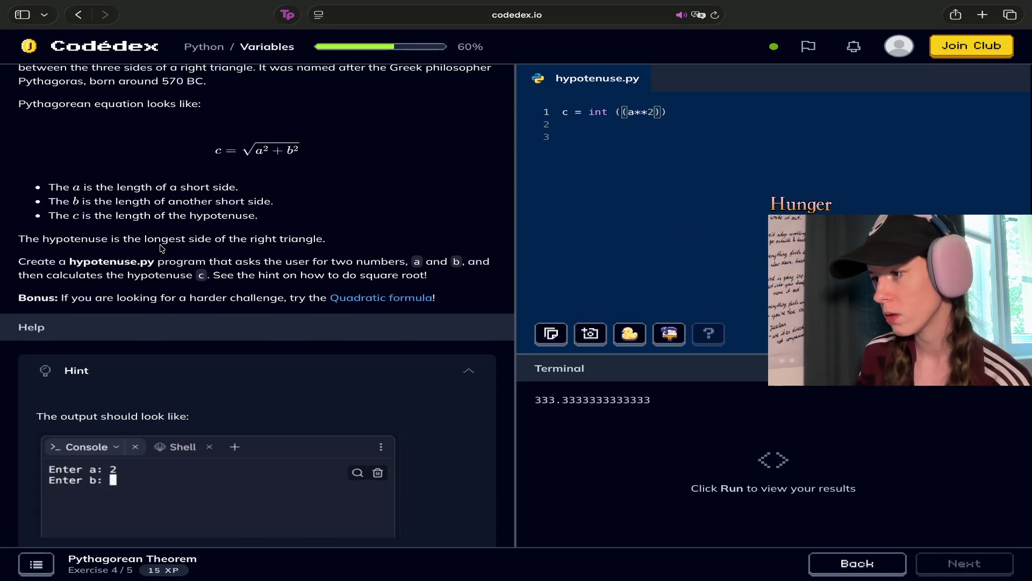
type("+b**")
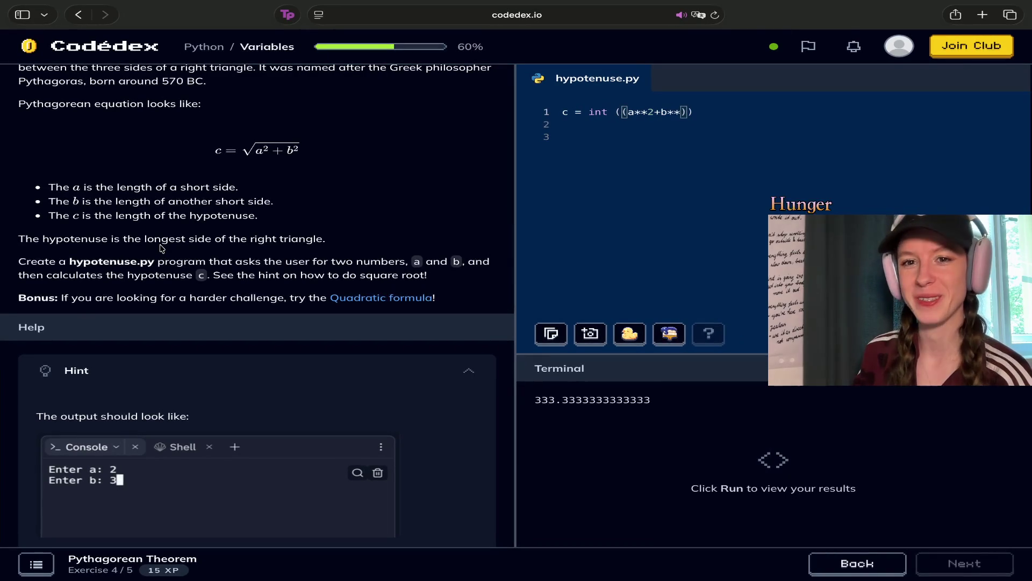
Return to line 1 to extend the formula to 'c = int ((a**2+b**))'
left_click(596, 272)
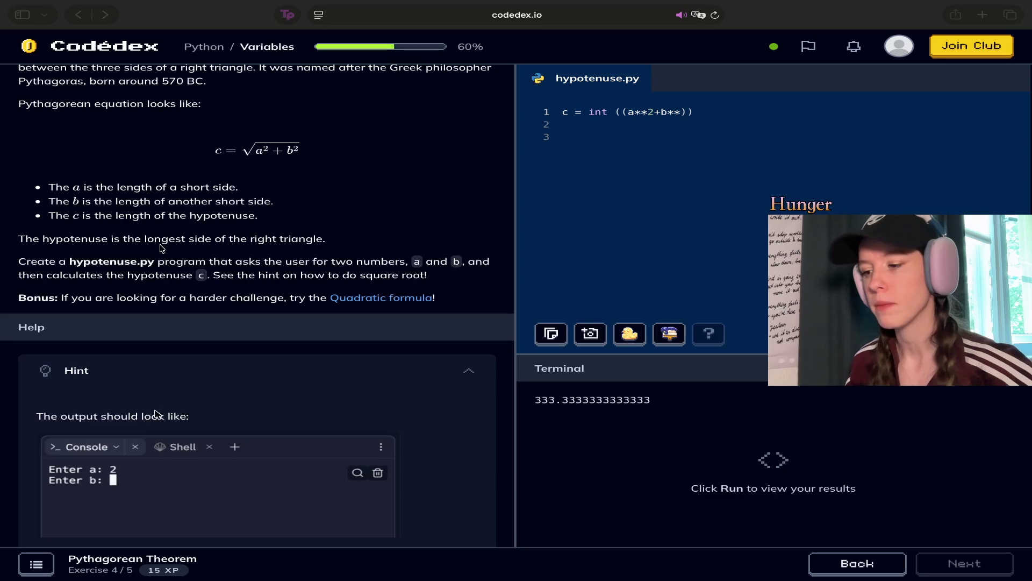
left_click(712, 111)
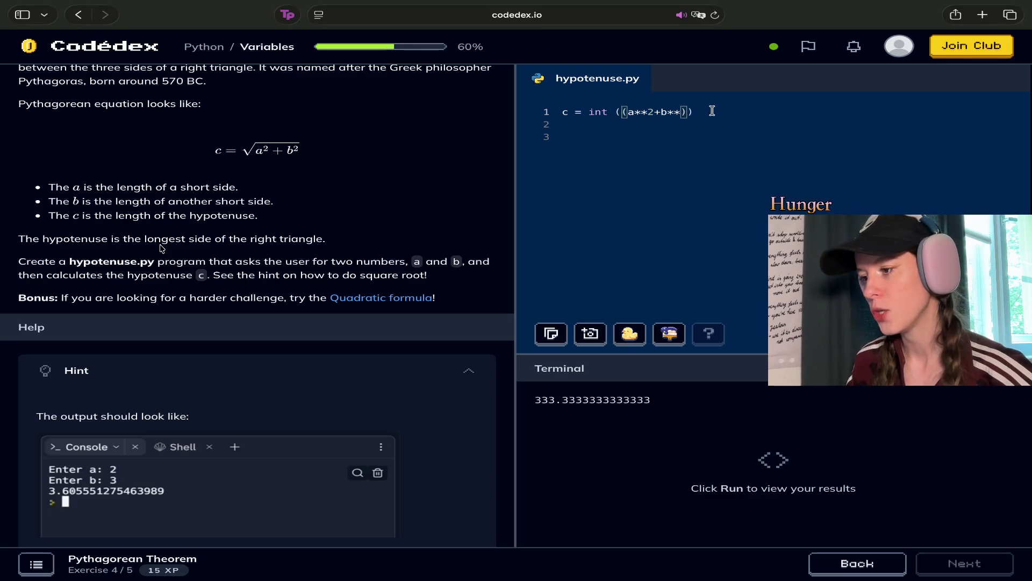